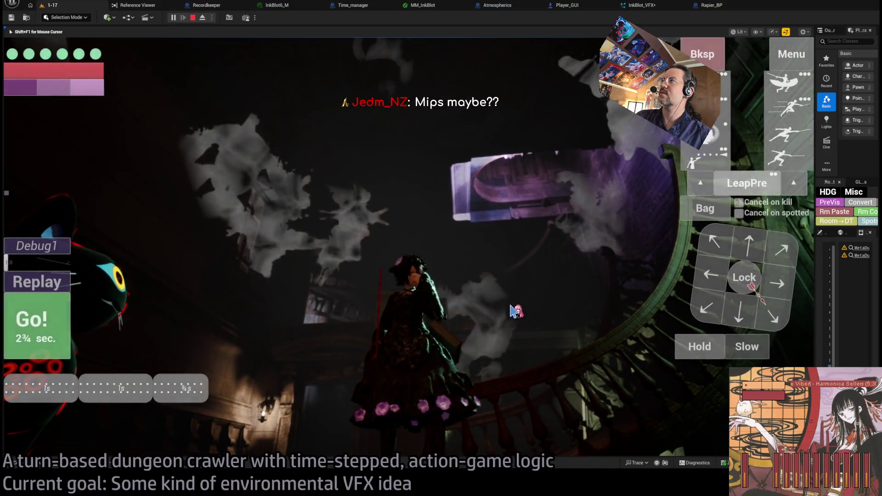
Open the MM_InkBlot material graph and pan across its nodes.
left_click(422, 5)
scroll(492, 214, "down", 1)
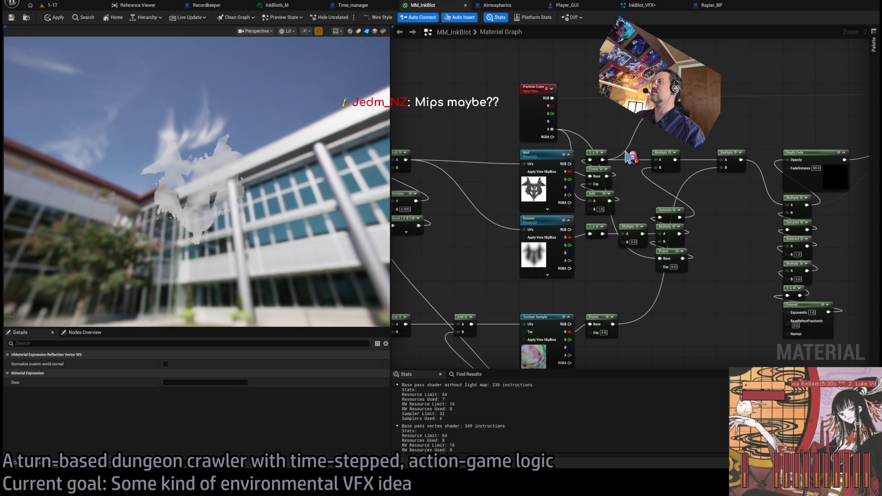
left_click(600, 158)
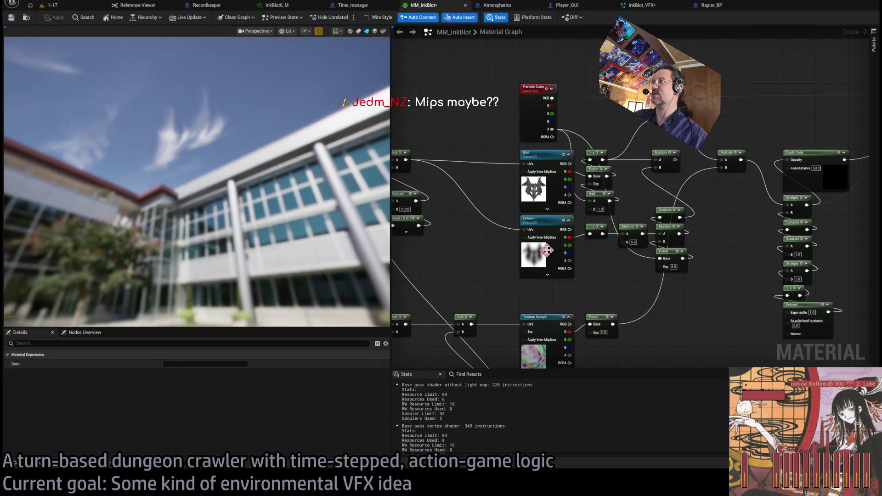
left_click_drag(463, 261, 491, 261)
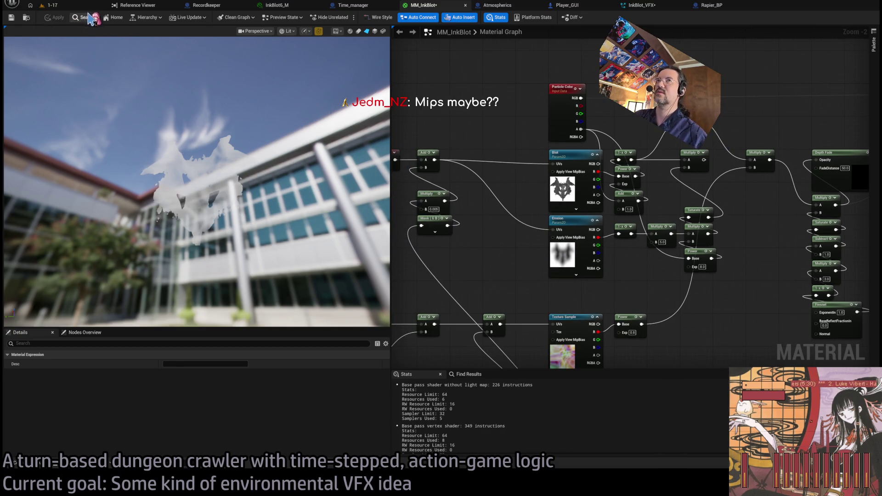
Check the ink blots in the running dungeon level, turning the camera toward the staircase.
left_click(50, 5)
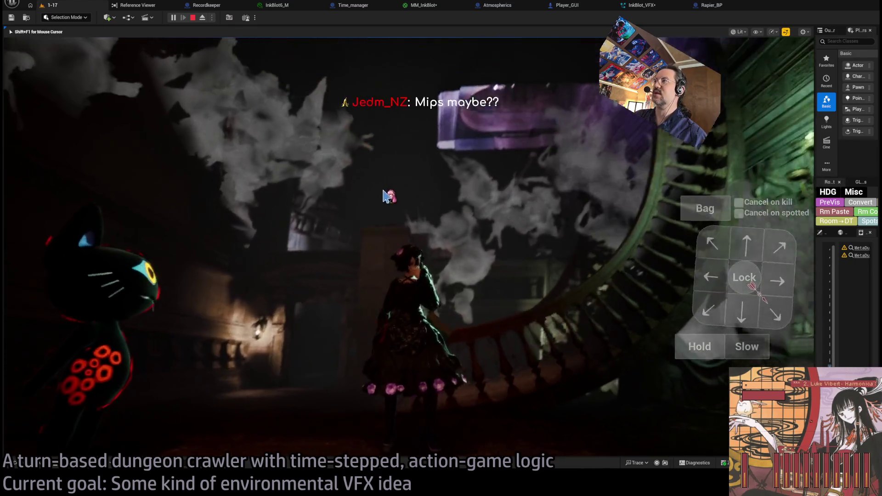
left_click(431, 6)
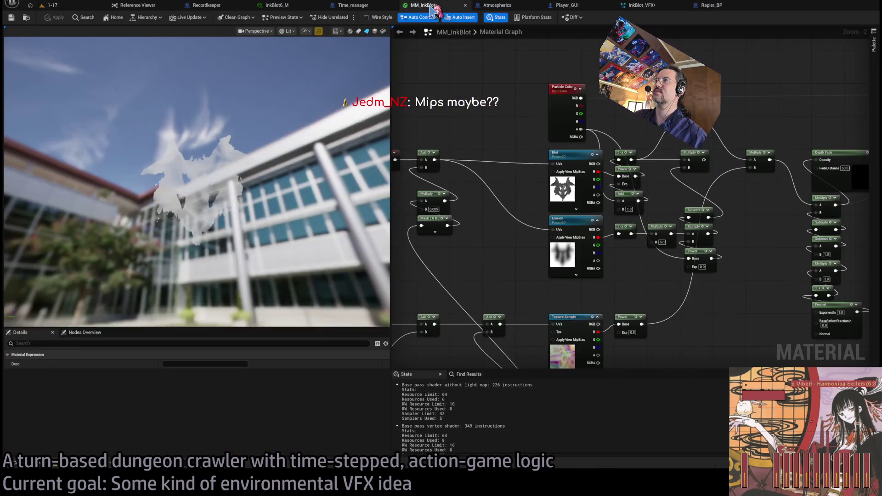
left_click(52, 5)
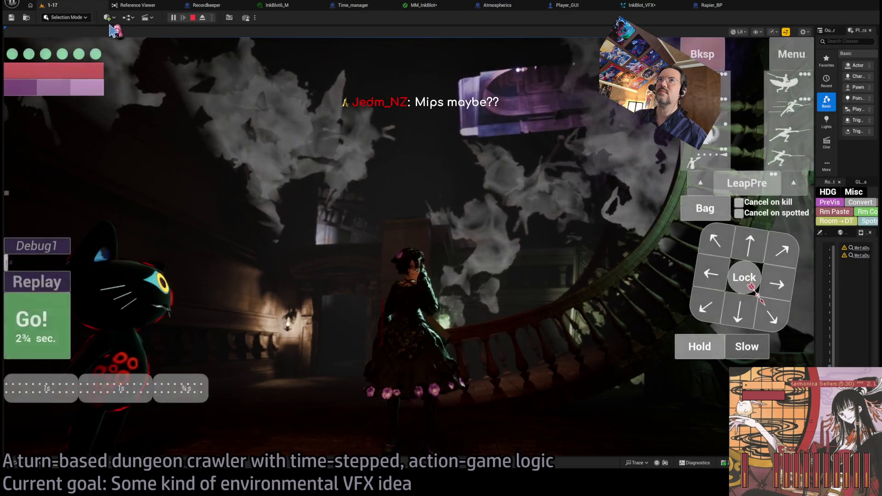
left_click(414, 232)
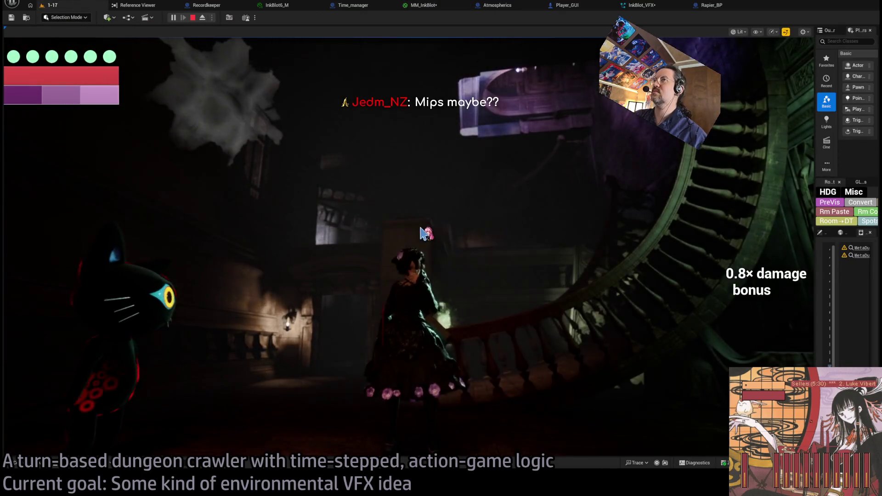
left_click(522, 238)
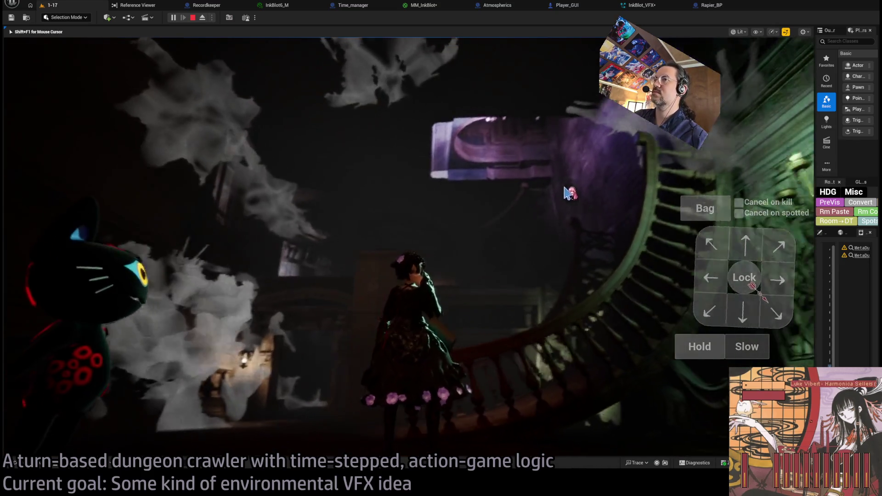
Wire the Multiply output into the next Multiply's A pin and start Play In Editor.
left_click(424, 5)
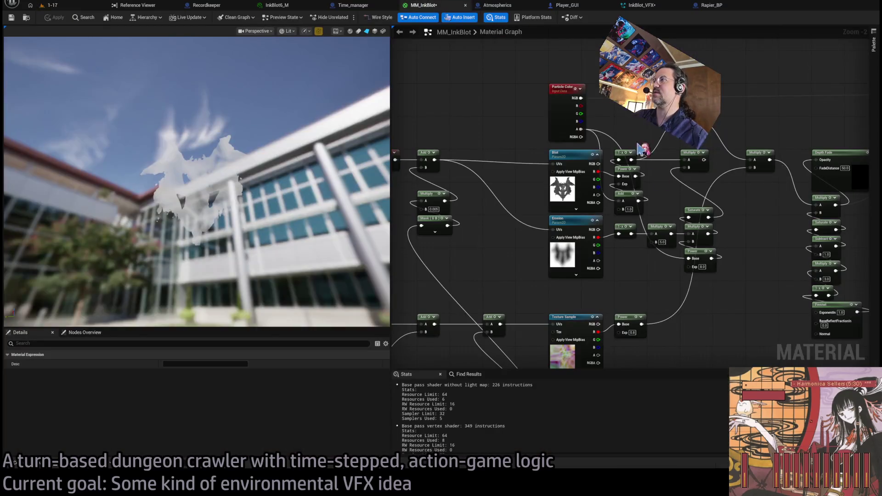
left_click_drag(754, 166, 755, 161)
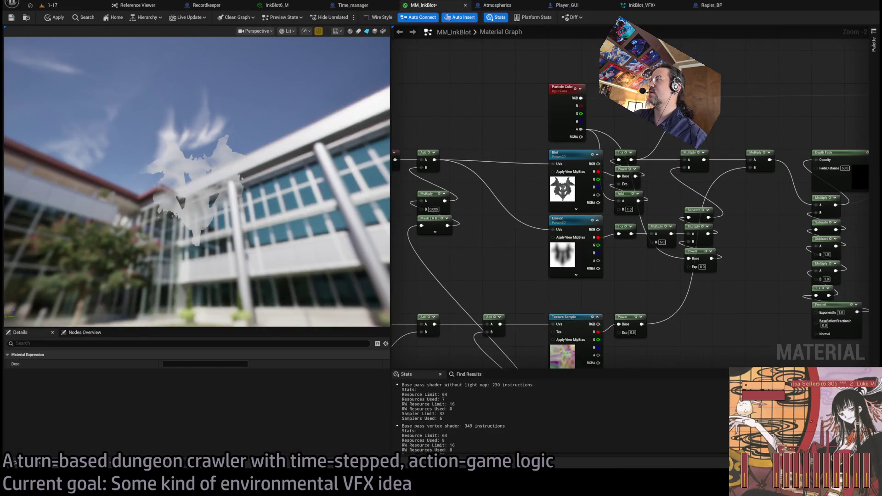
left_click(681, 167)
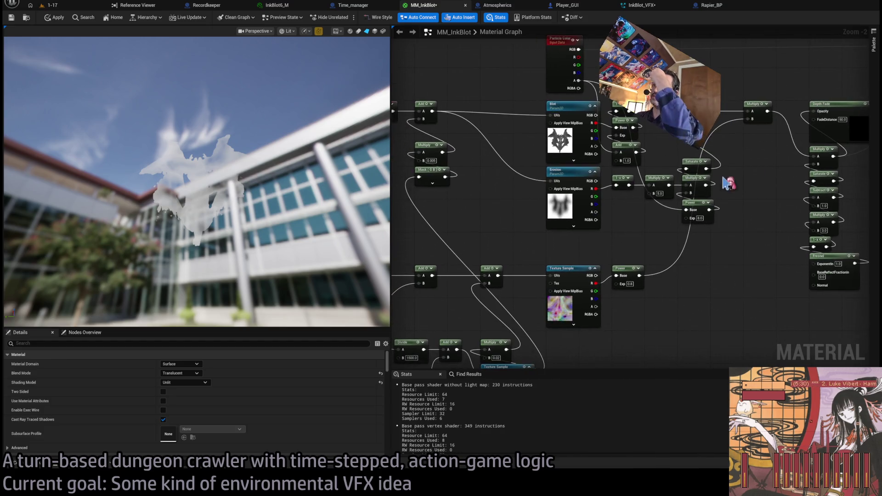
left_click_drag(599, 269, 629, 190)
key("alt+p")
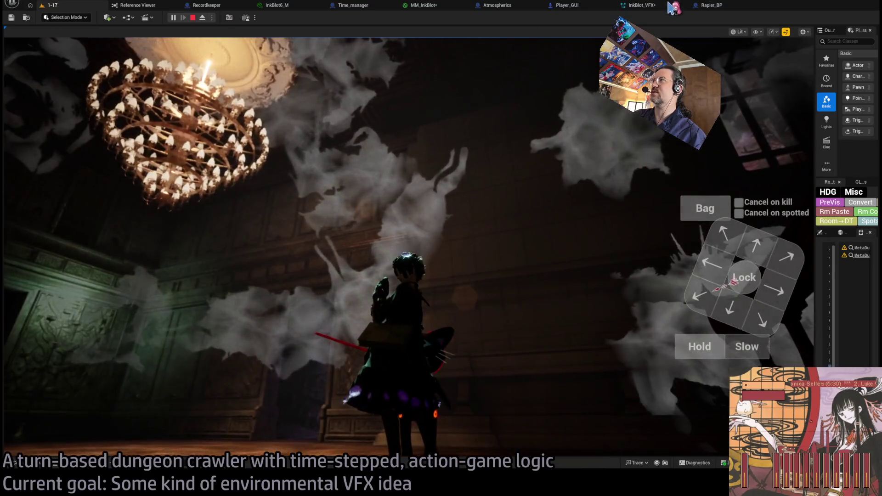
Cycle through InkBlot_VFX, Rapier_BP, Player_GUI and Time_manager toward Recordkeeper's Replay_VFX graph.
left_click(670, 5)
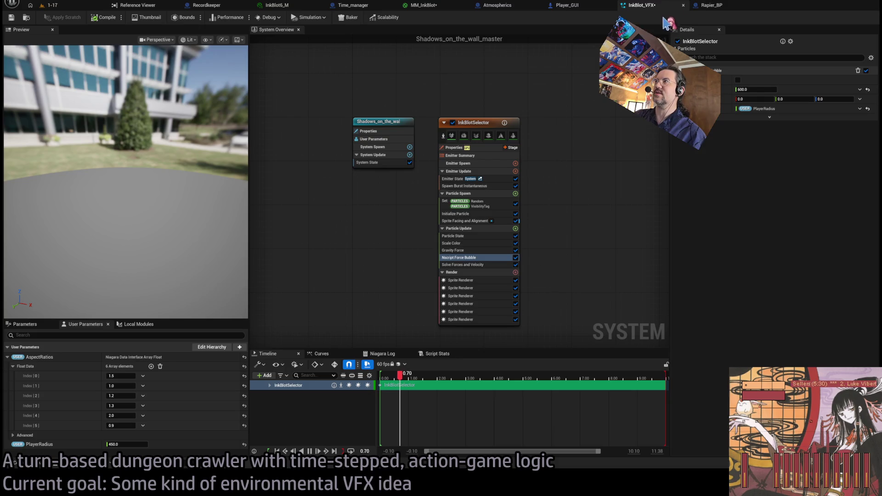
left_click(708, 5)
left_click(558, 8)
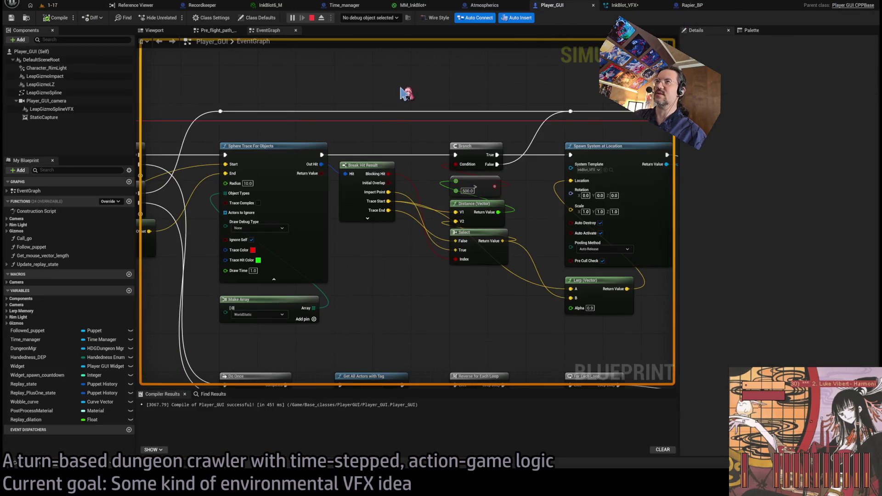
left_click(342, 5)
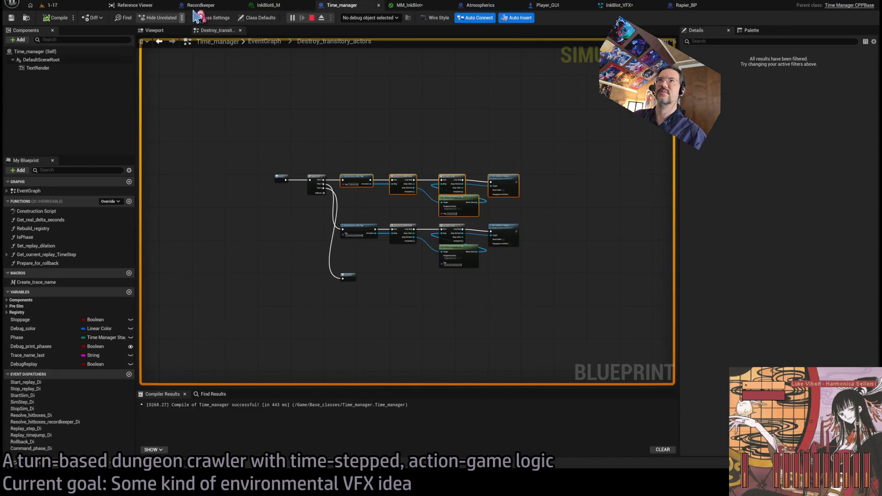
left_click(202, 5)
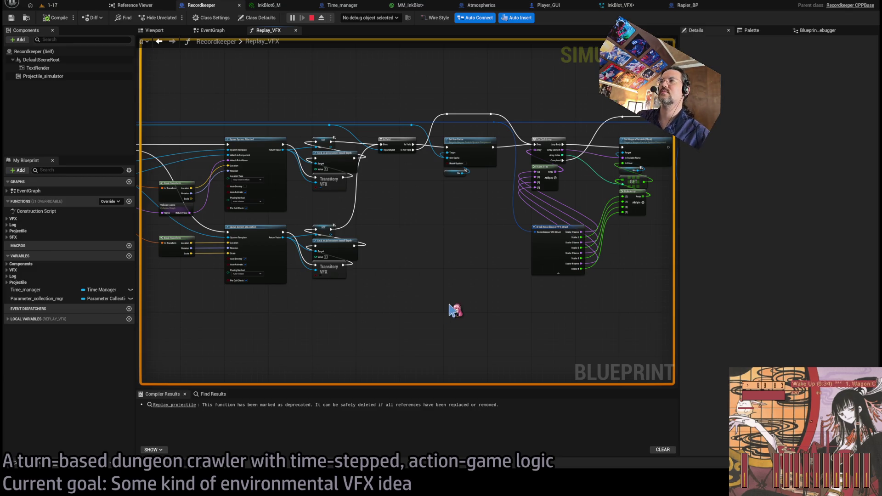
Disconnect the wires feeding the Blot and Erosion textures' UVs and check the game.
left_click(405, 6)
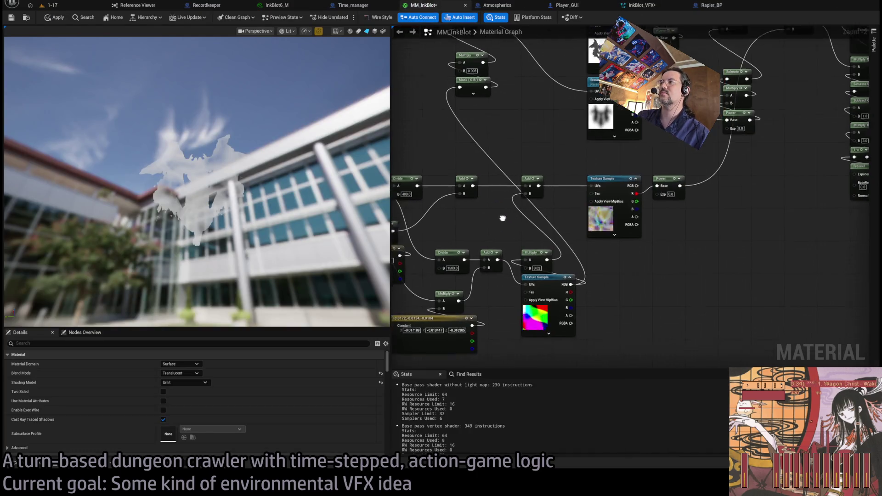
scroll(527, 205, "up", 3)
mouse_move(716, 218)
left_mouse_down()
mouse_move(722, 207)
mouse_move(665, 309)
left_mouse_up()
scroll(665, 309, "down", 2)
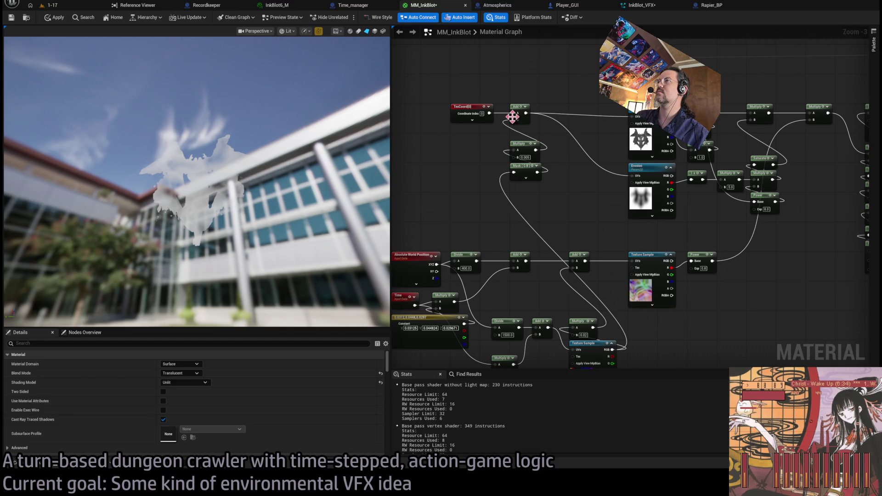
left_click_drag(596, 179, 566, 218)
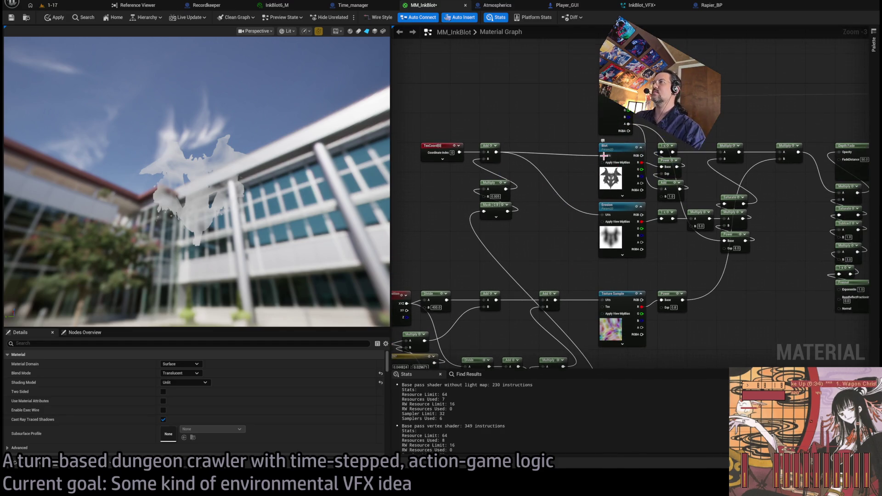
left_click(602, 156, "alt")
left_click(602, 215, "alt")
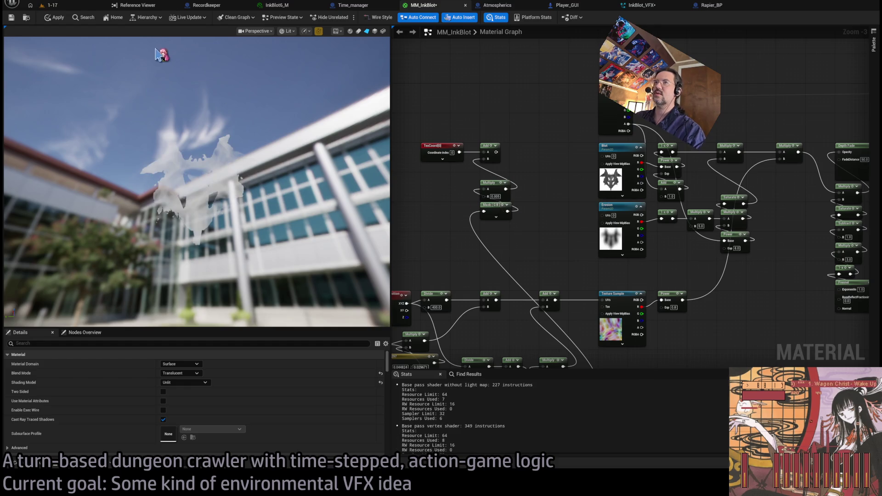
left_click(79, 5)
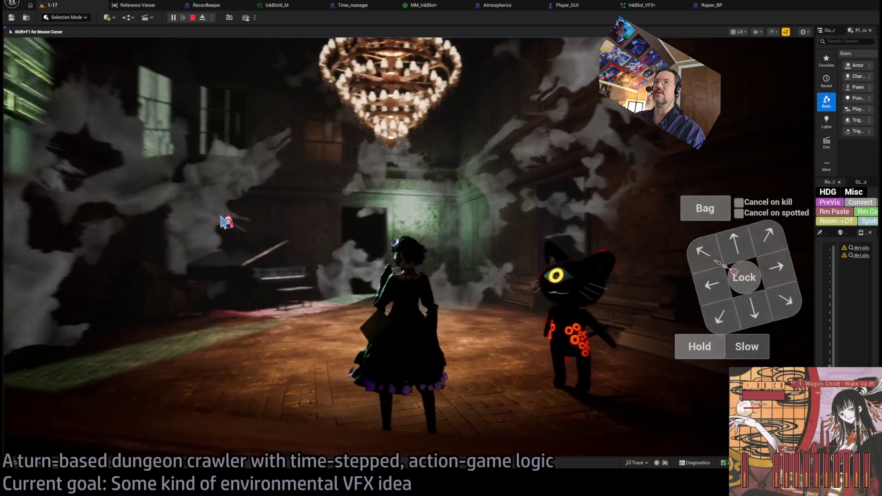
Connect the Add output to the Blot and Erosion UVs and a Multiply's A input, then view the game.
left_click(424, 5)
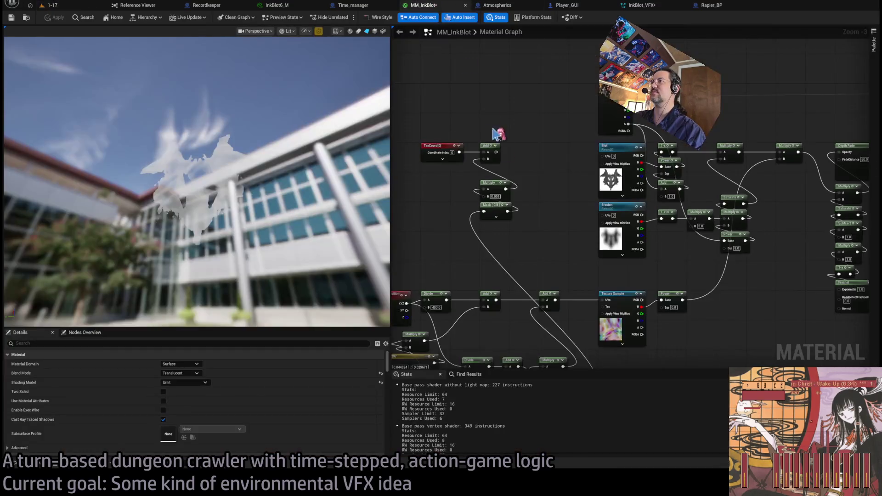
left_click_drag(496, 152, 598, 156)
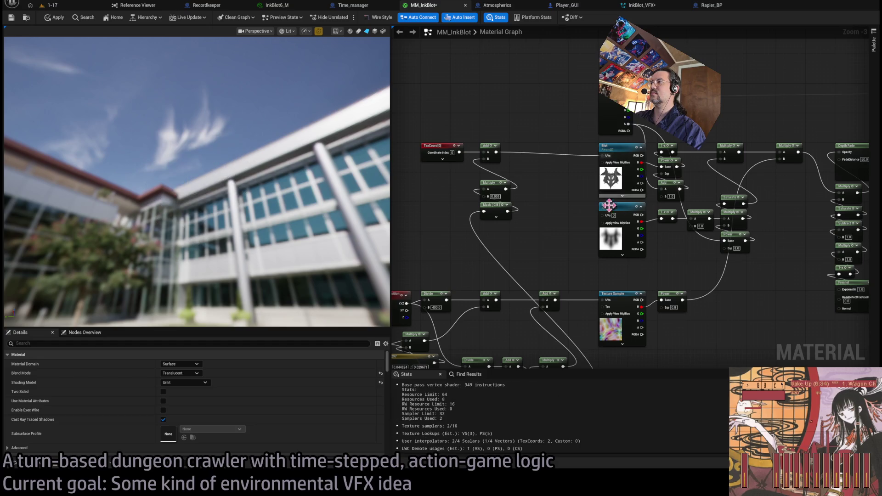
left_click_drag(603, 217, 602, 215)
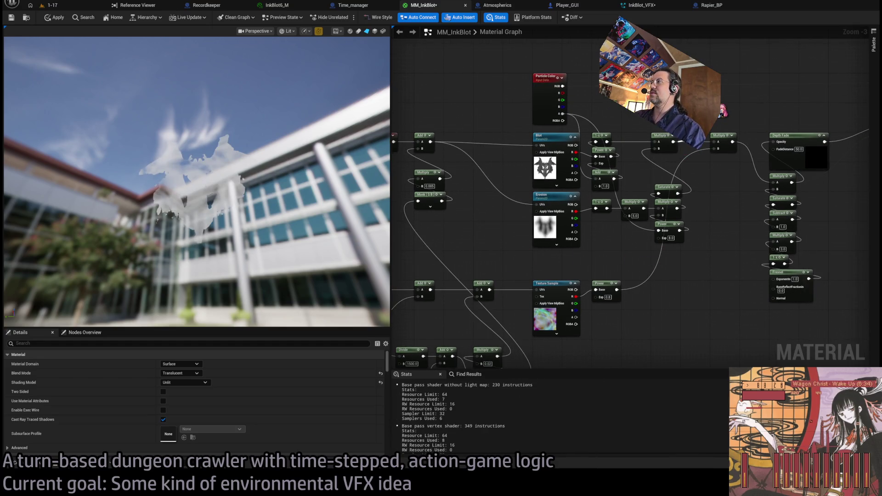
mouse_move(753, 174)
left_mouse_down()
mouse_move(730, 139)
mouse_move(759, 139)
left_mouse_up()
left_click_drag(775, 184, 774, 183)
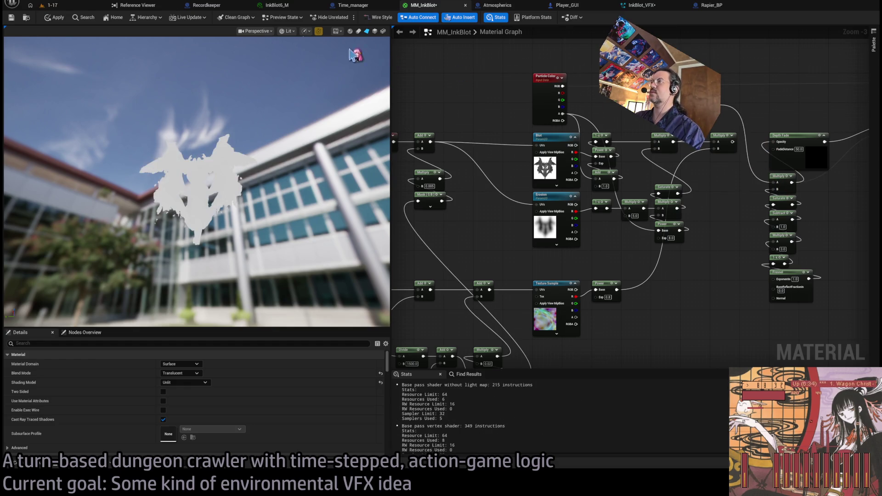
left_click(68, 5)
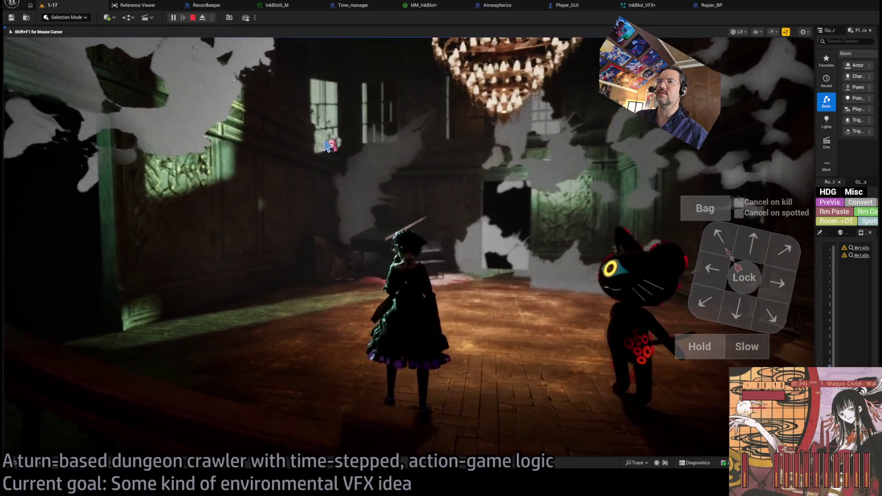
Add a 0.5 Constant node, wire it into Opacity, and view the ink blots in game.
left_click(642, 5)
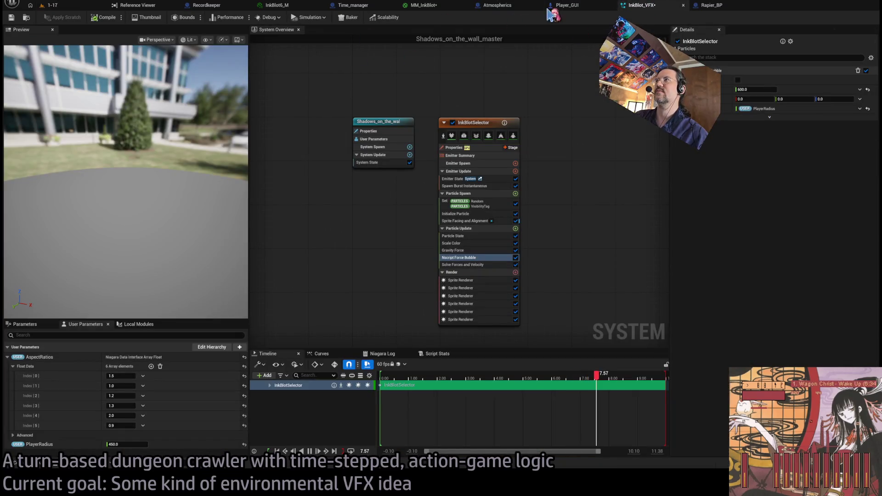
left_click(423, 6)
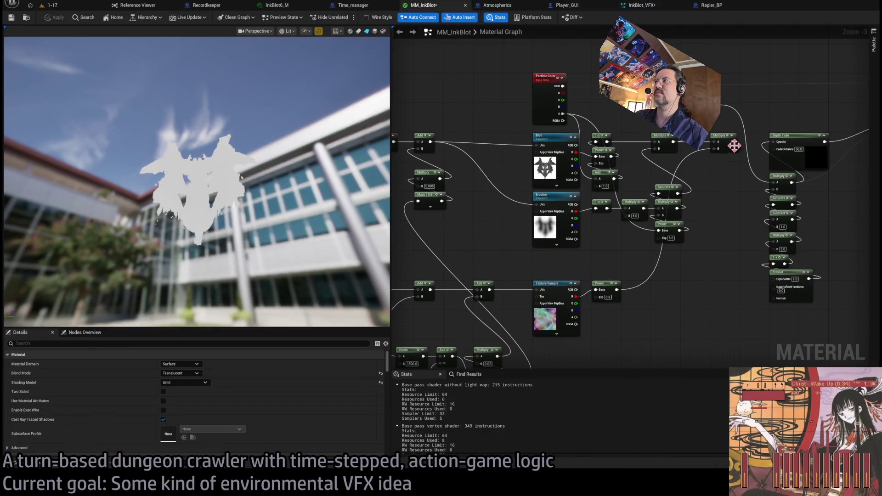
left_click_drag(731, 144, 774, 183)
left_click_drag(571, 92, 482, 123)
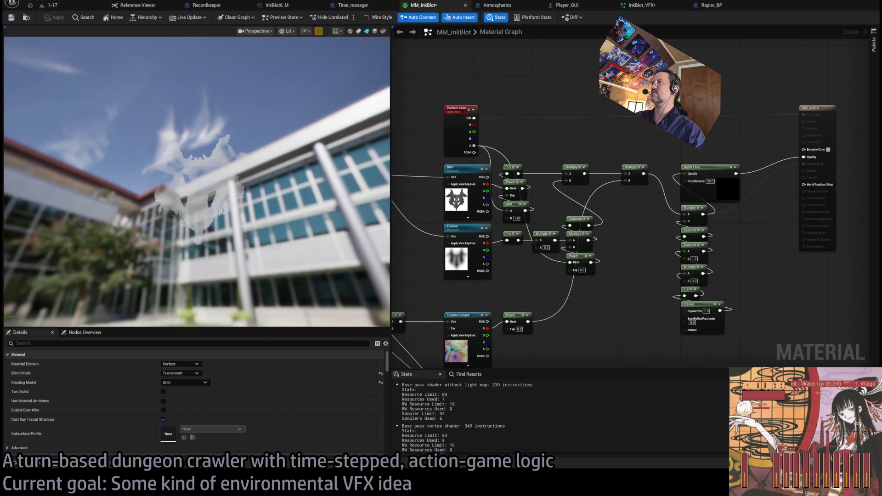
key("ctrl+v")
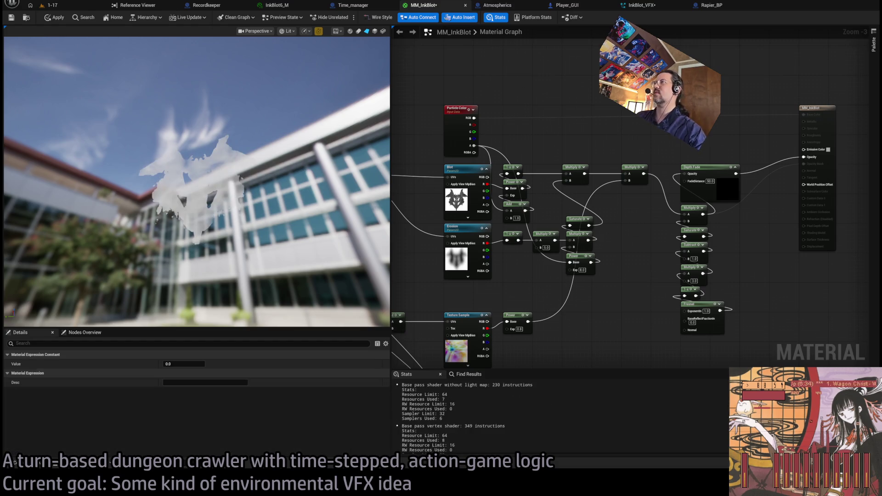
type("0.5")
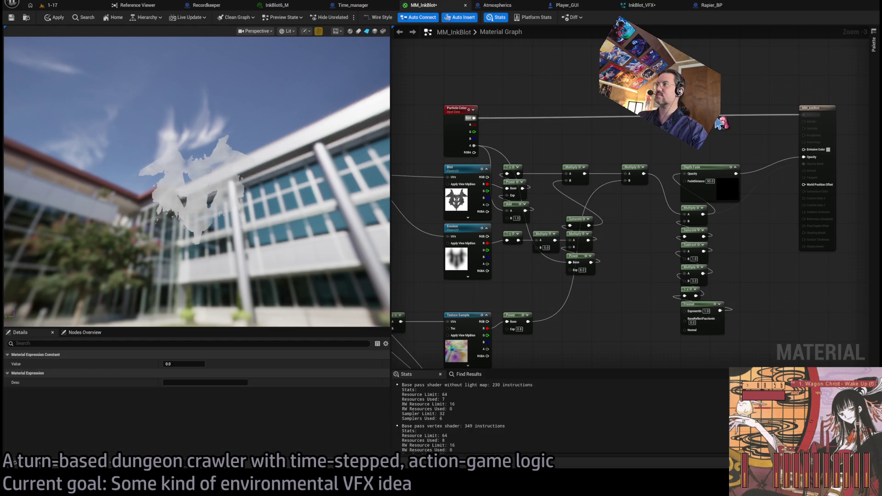
key("Return")
left_click_drag(710, 103, 805, 158)
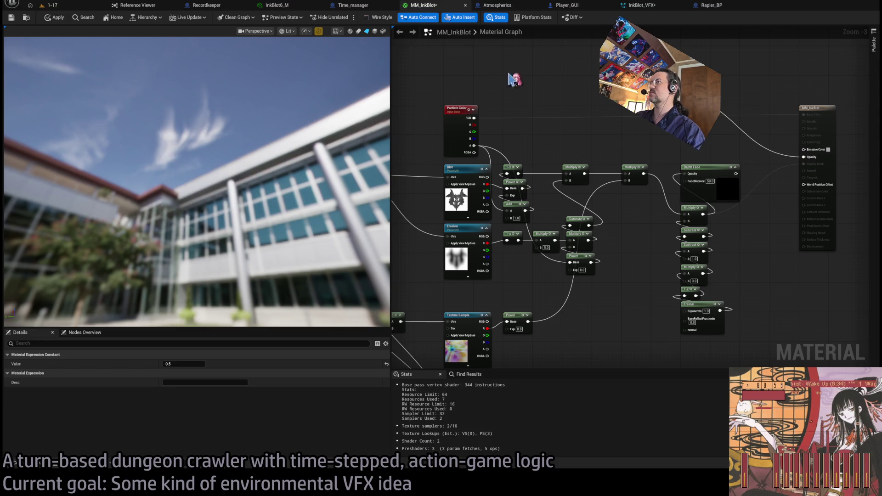
left_click(54, 17)
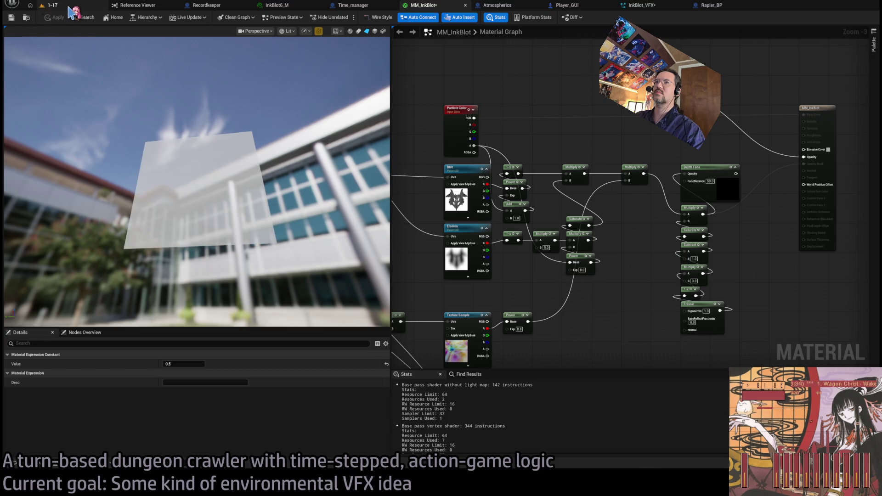
left_click(50, 5)
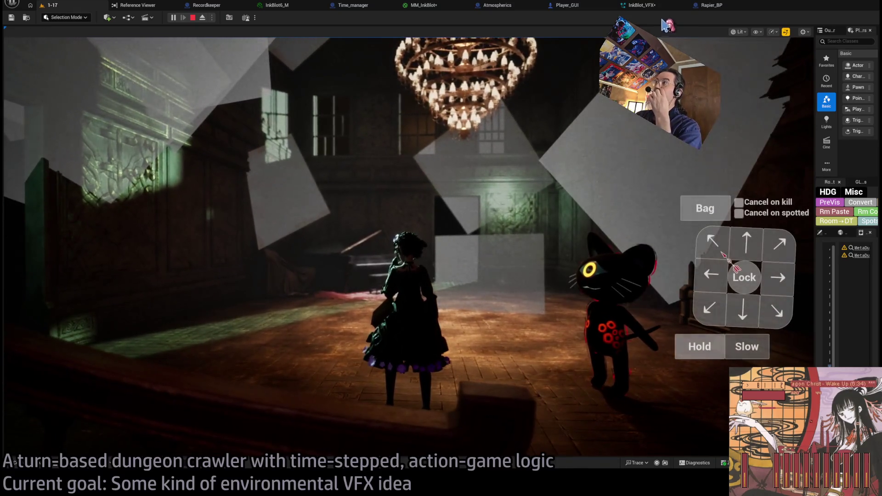
Feed Opacity from Depth Fade again, test in game, then end play and switch to the browser.
left_click(423, 5)
left_click_drag(645, 154, 592, 178)
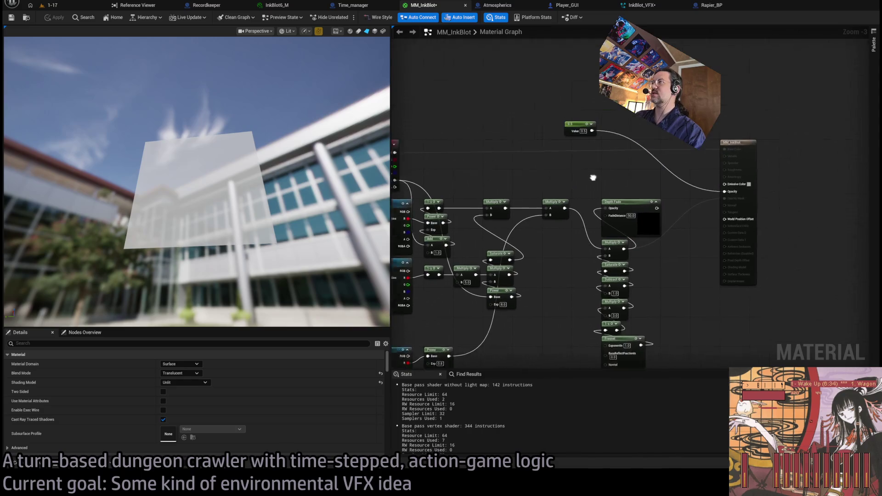
left_click_drag(635, 216, 702, 199)
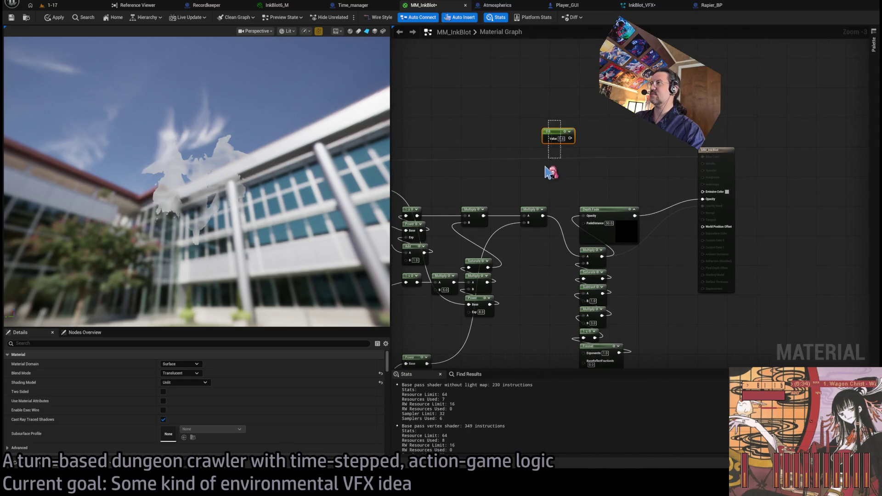
left_click(79, 7)
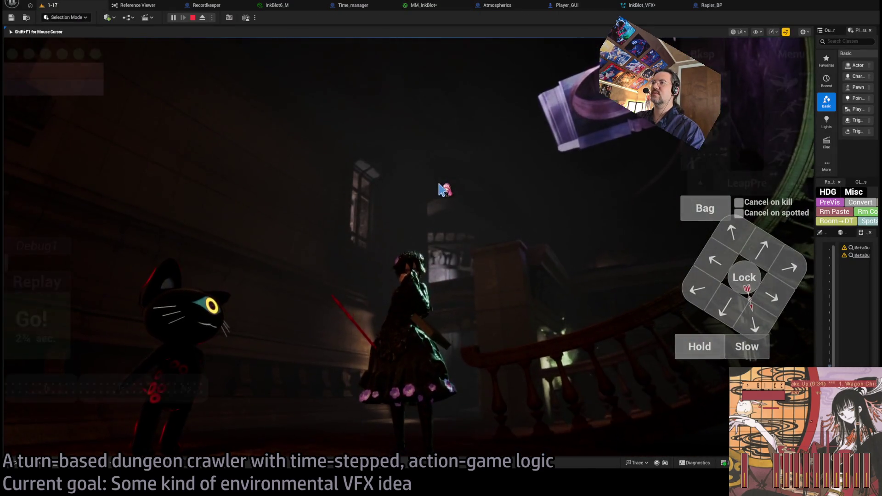
left_click(53, 288)
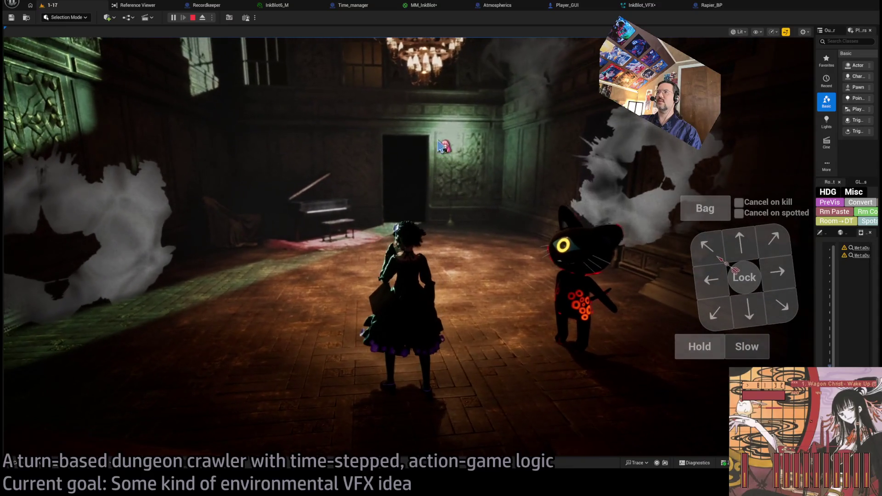
key("Escape")
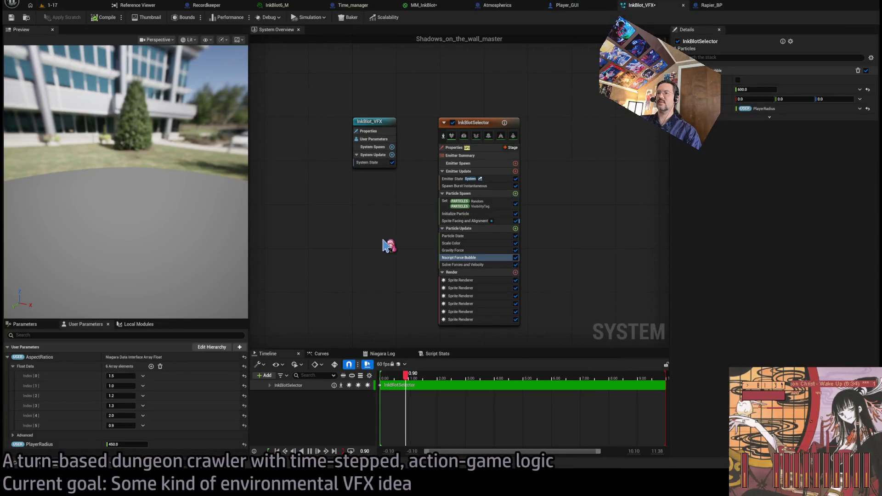
key("alt+Tab")
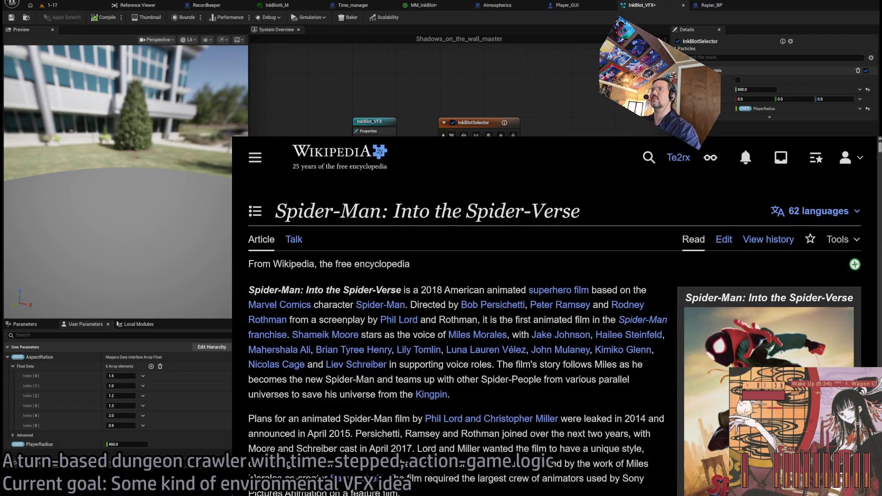
key("ctrl+l")
type("unreal engine t")
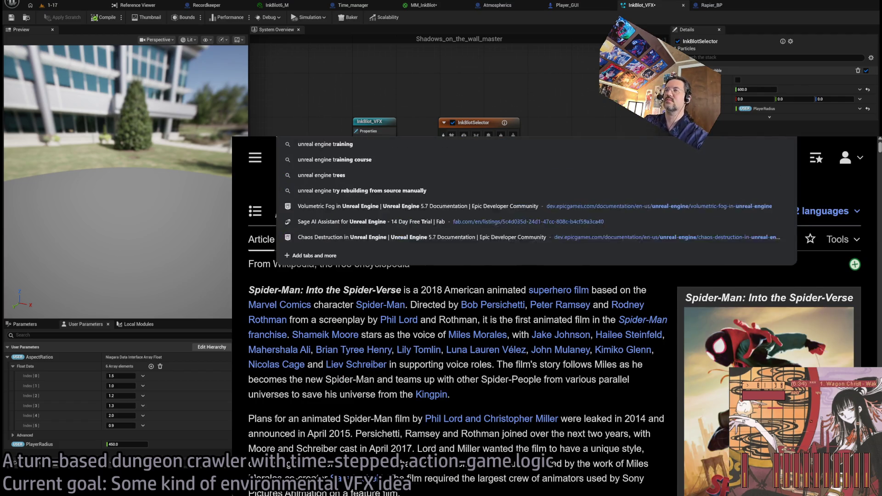
type("exture fli")
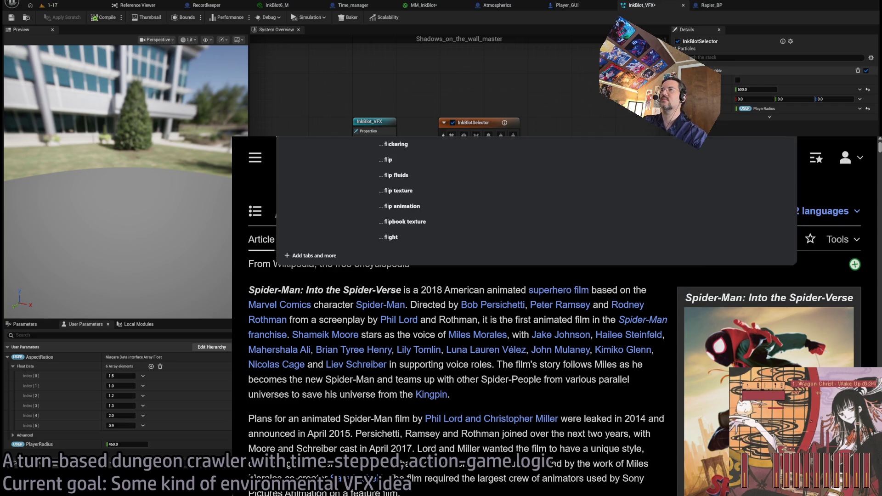
type("cker")
key("Return")
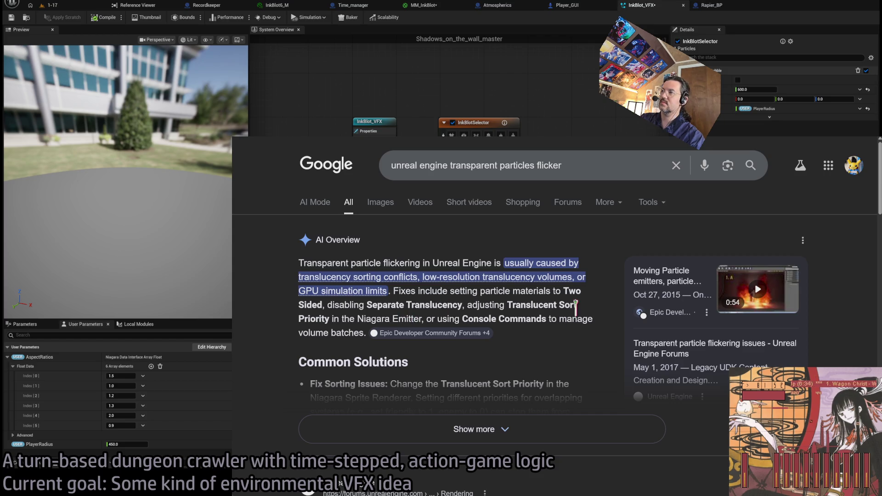
left_click(824, 136)
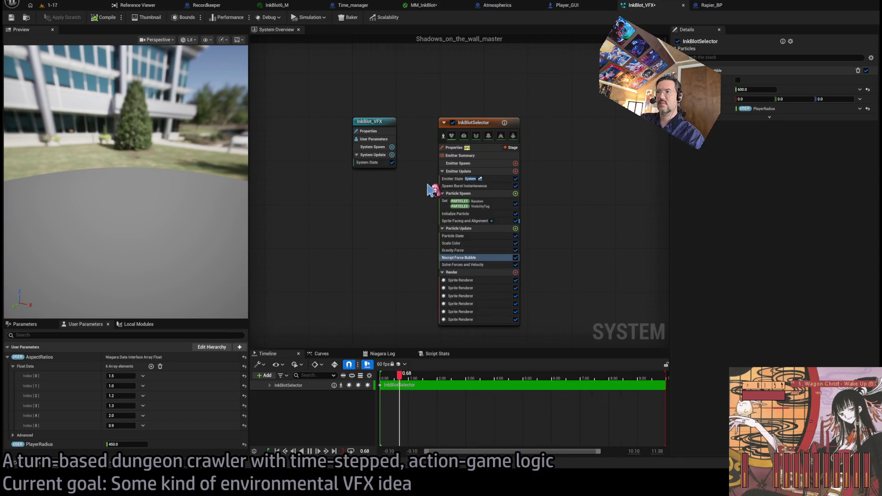
Change MM_InkBlot's blend mode from Translucent to Additive and compare in the running level.
left_click(453, 105)
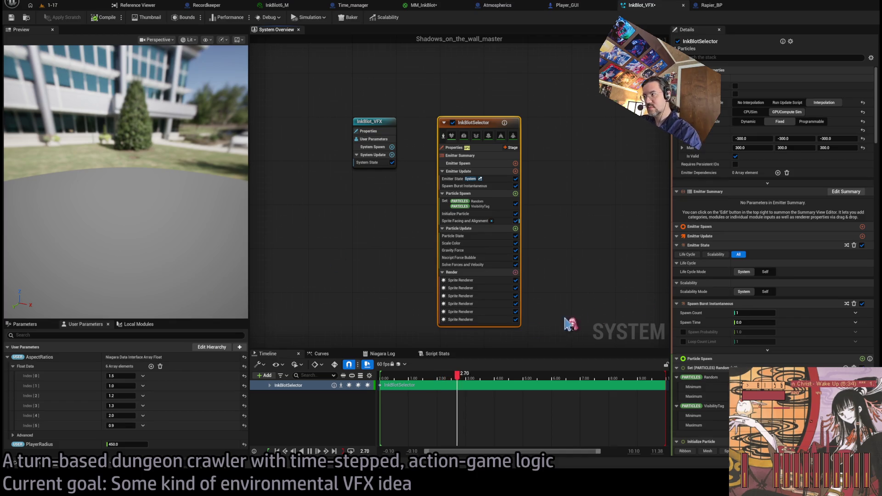
left_click(422, 5)
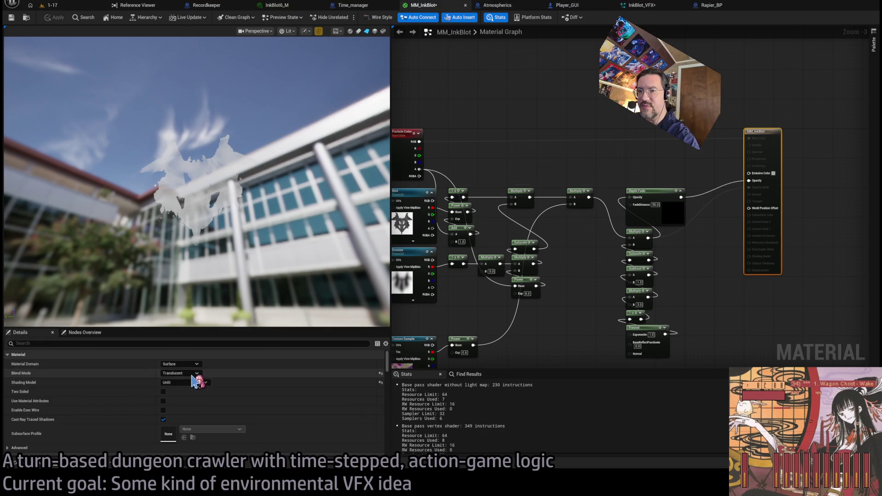
key("ctrl+z")
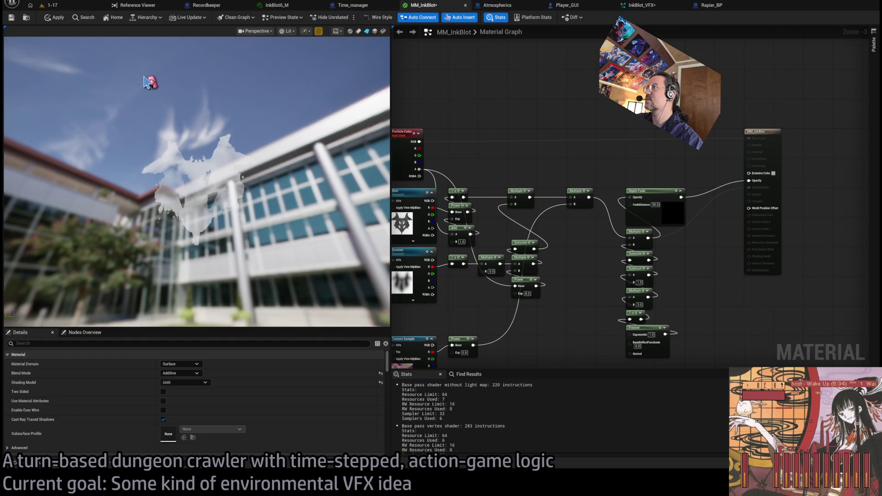
left_click(76, 6)
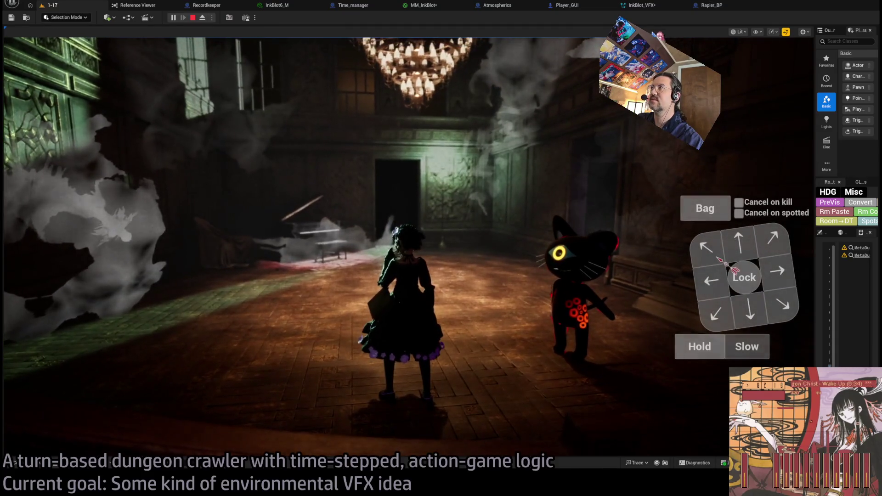
Return to MM_InkBlot and set its blend mode back to Translucent.
left_click(641, 5)
left_click(710, 5)
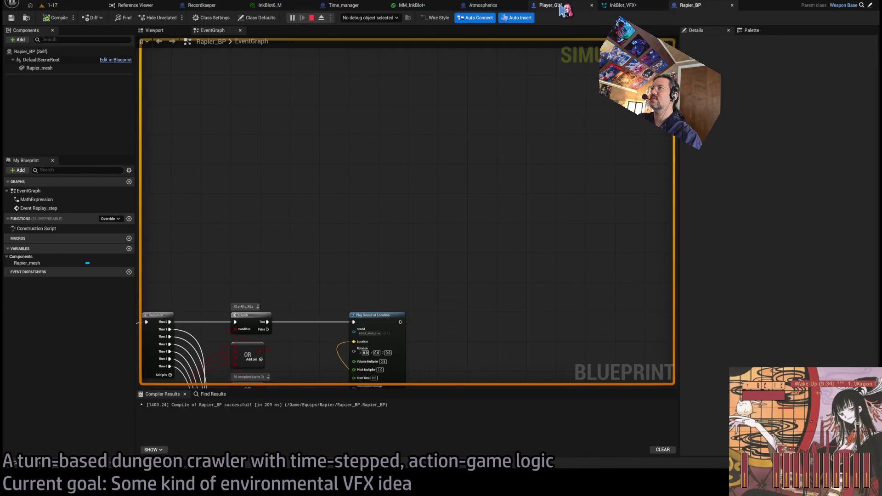
left_click(567, 5)
left_click(423, 5)
left_click_drag(606, 164, 556, 186)
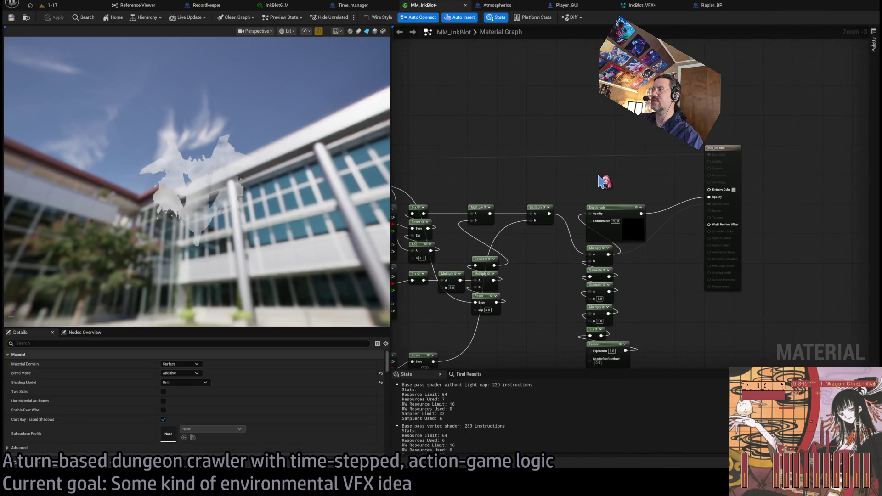
key("ctrl+z")
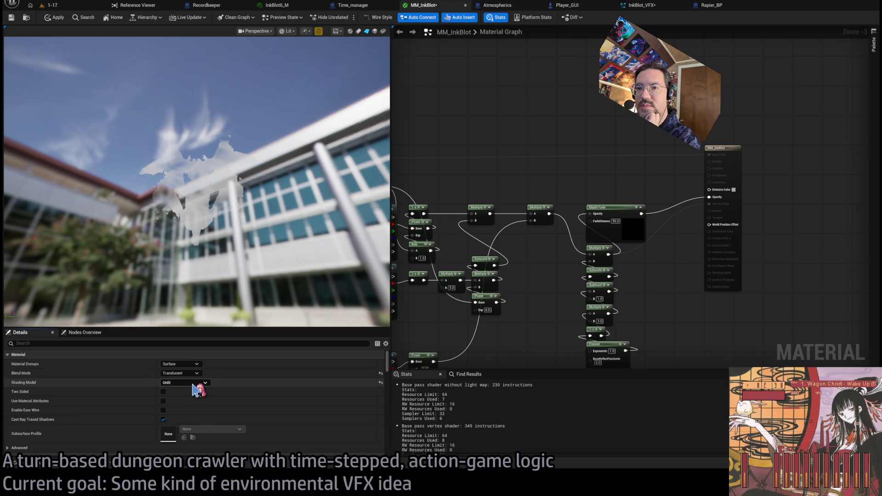
Turn off Translucency Apply Fogging and check the ink blots in the running level.
scroll(161, 425, "down", 5)
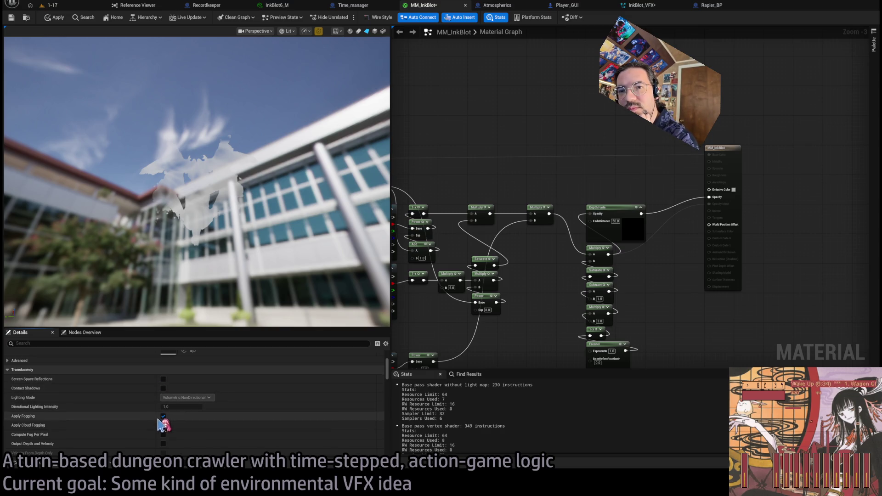
left_click(163, 416)
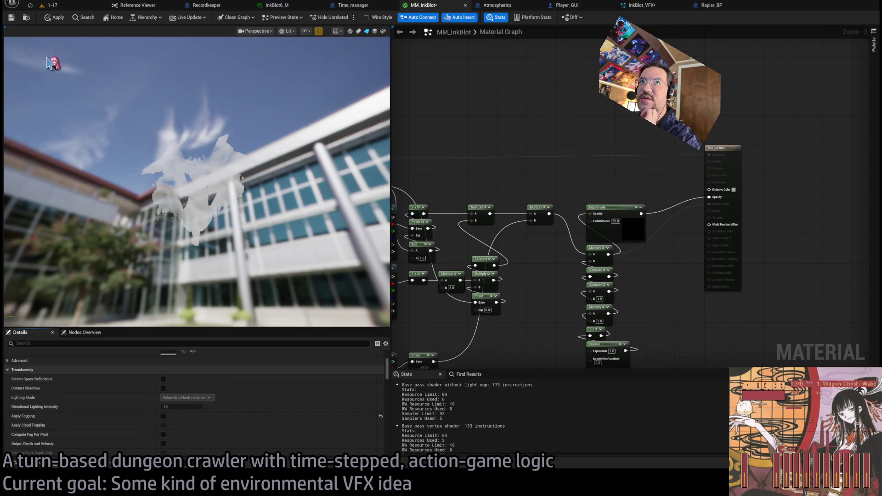
left_click(63, 16)
left_click(71, 5)
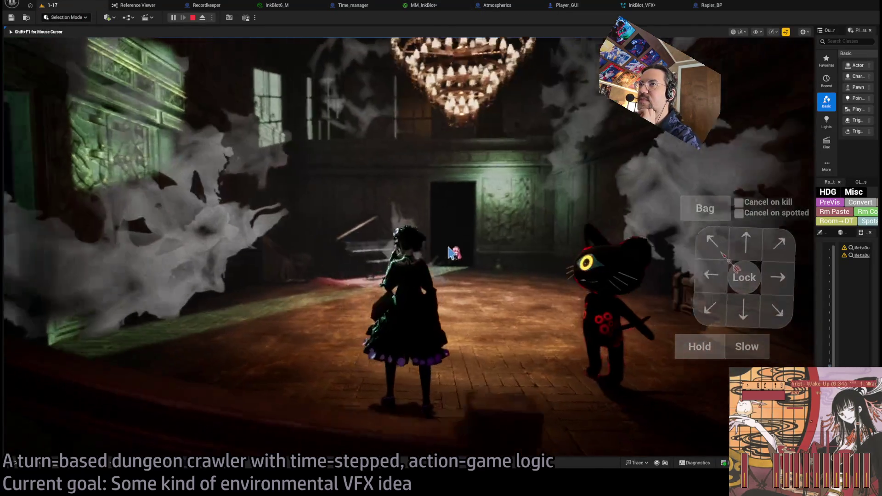
Re-enable fogging on MM_InkBlot and turn on Output Depth and Velocity.
left_click(673, 6)
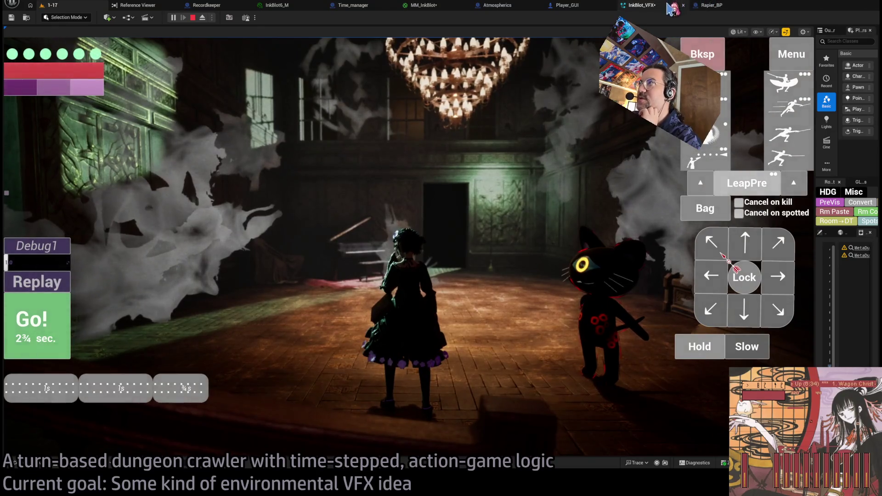
left_click(423, 5)
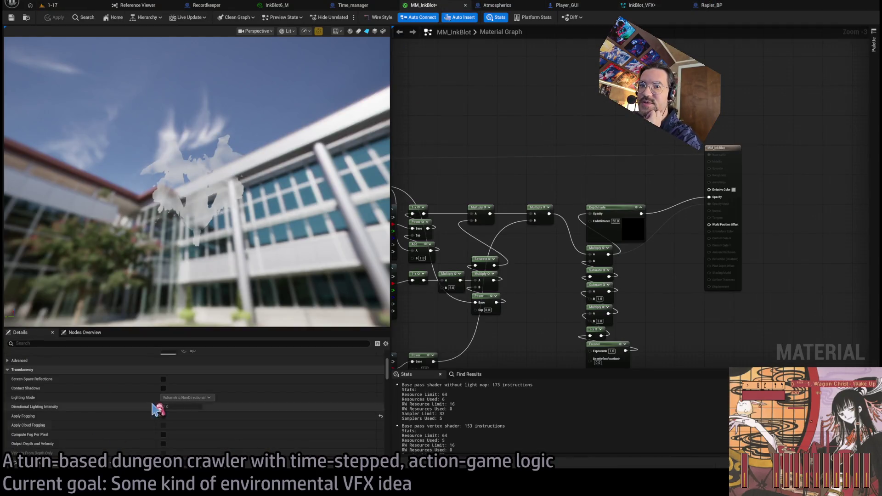
left_click(163, 416)
scroll(163, 411, "down", 2)
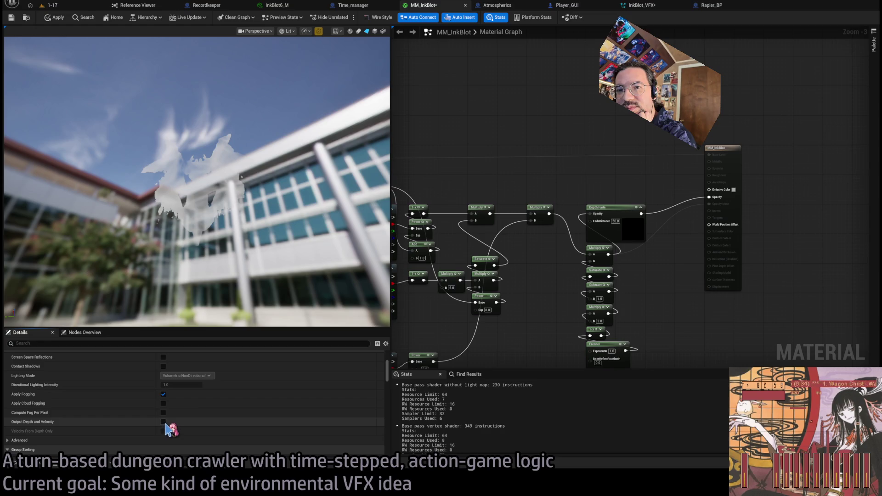
left_click(163, 422)
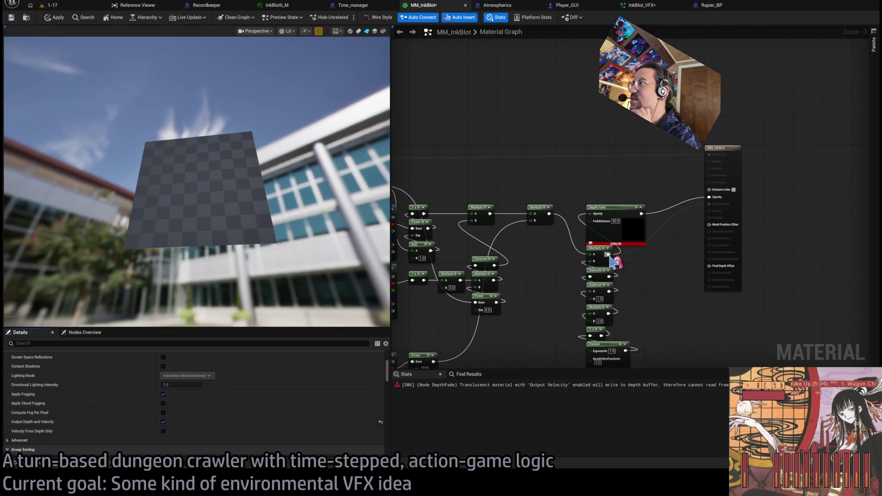
Feed Depth Fade into Opacity and turn Output Depth and Velocity back off to clear the error.
left_click_drag(609, 254, 710, 197)
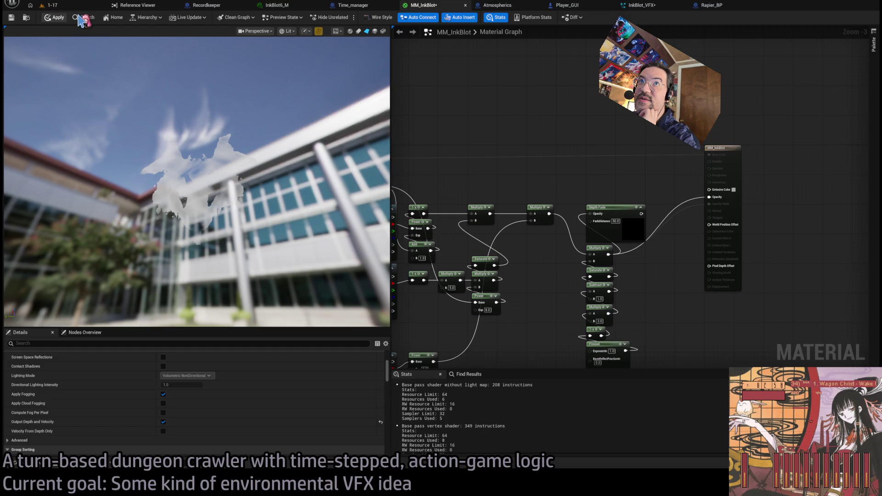
left_click(50, 5)
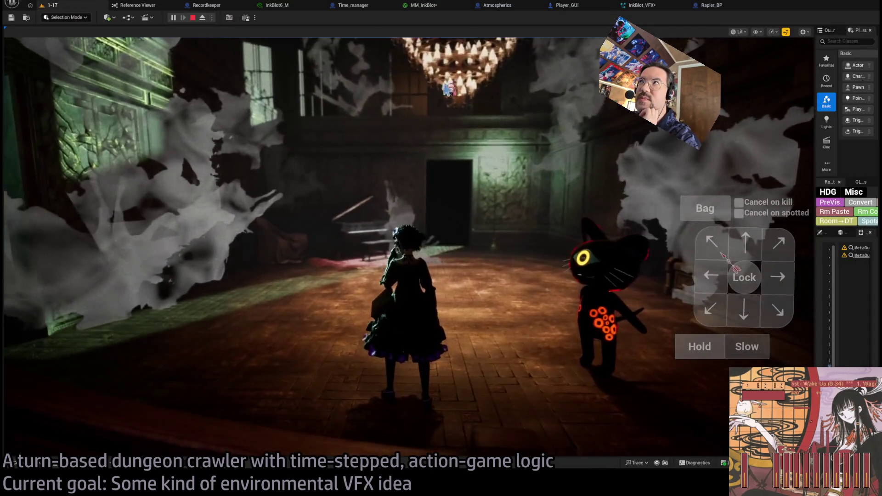
key("shift+F1")
left_click(423, 5)
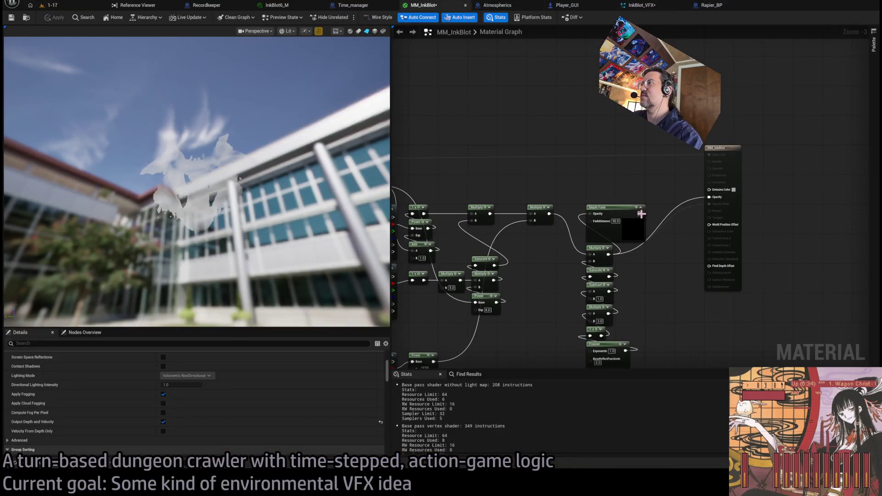
left_click_drag(641, 214, 709, 197)
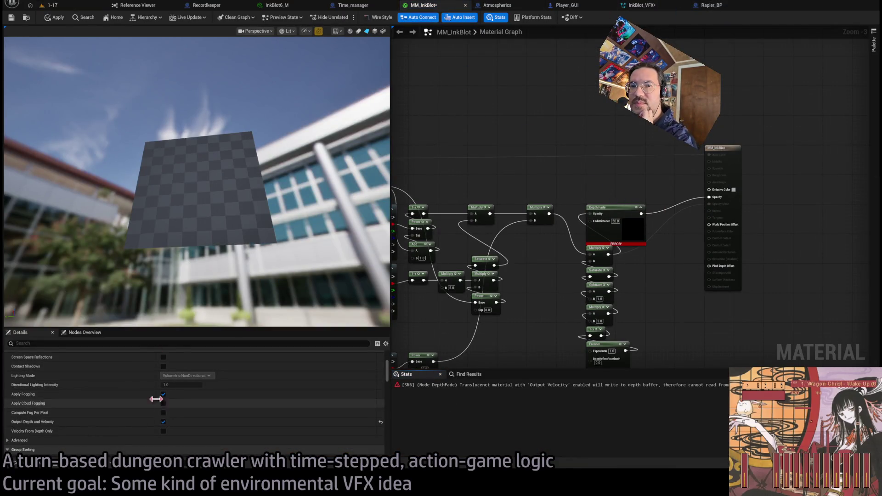
left_click(163, 421)
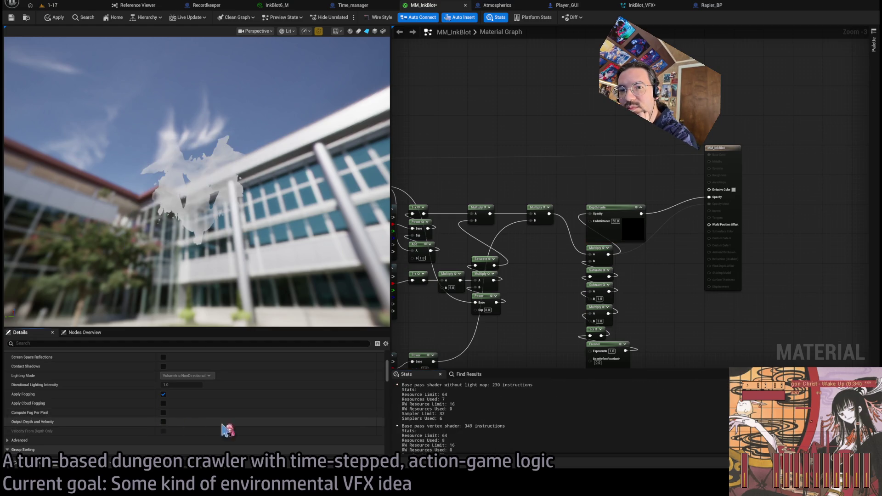
Enable Used with Heterogeneous Volumes in MM_InkBlot's Details panel.
scroll(225, 431, "down", 5)
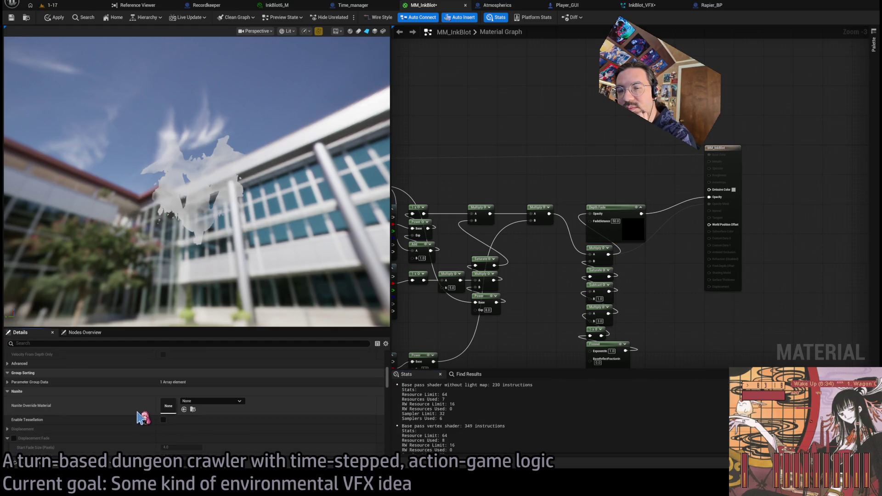
scroll(90, 414, "down", 3)
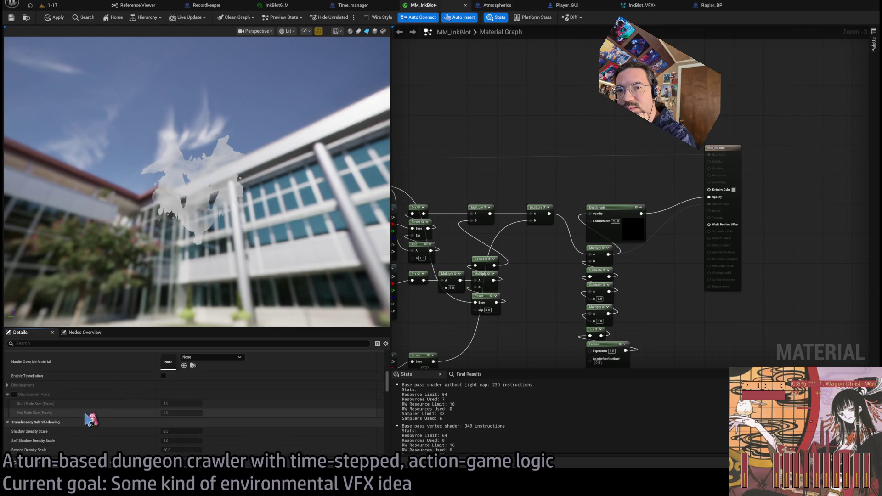
scroll(89, 420, "down", 3)
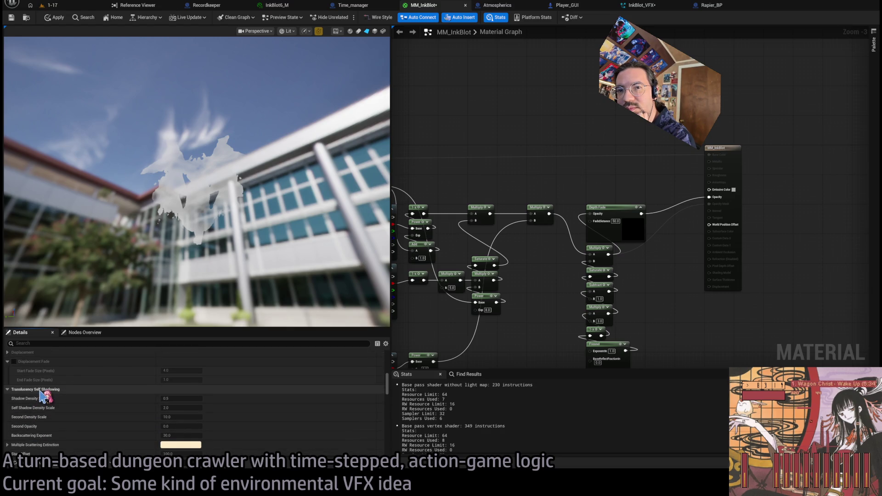
scroll(43, 395, "down", 5)
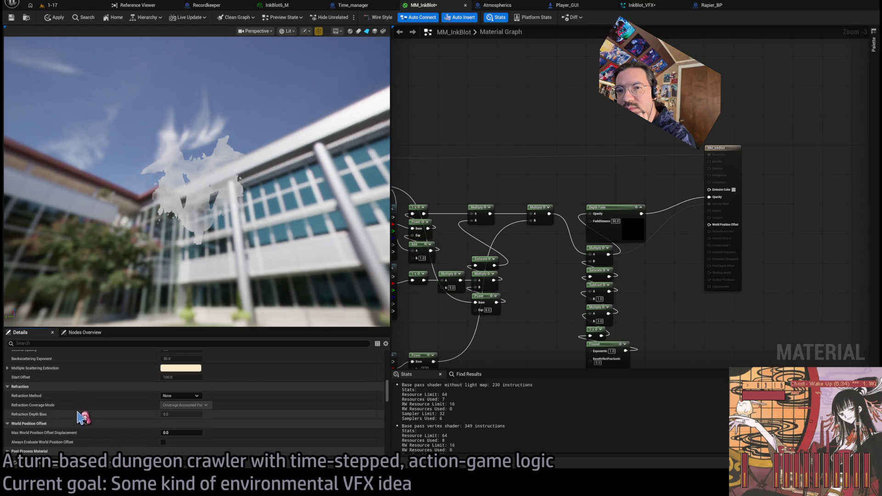
scroll(42, 400, "up", 5)
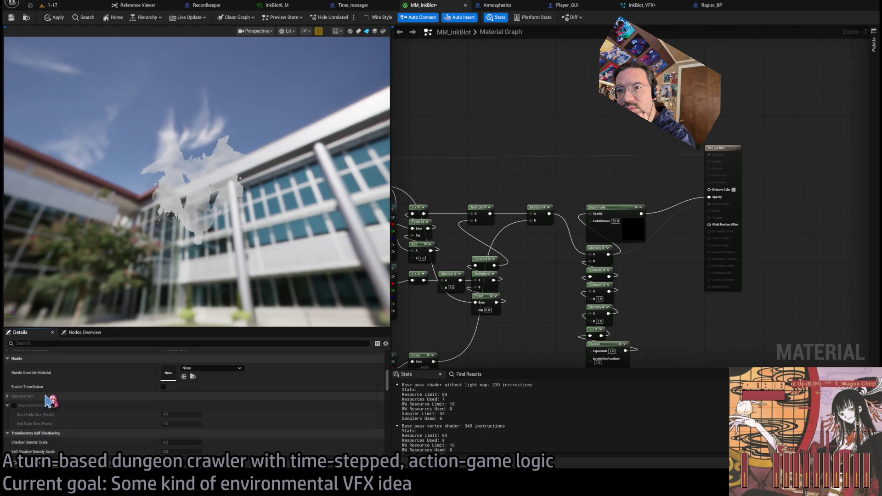
scroll(49, 402, "down", 5)
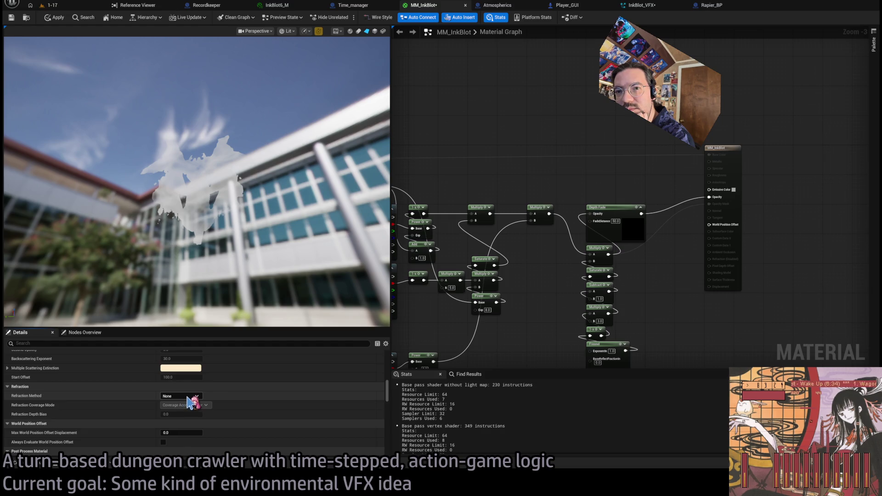
scroll(228, 410, "down", 10)
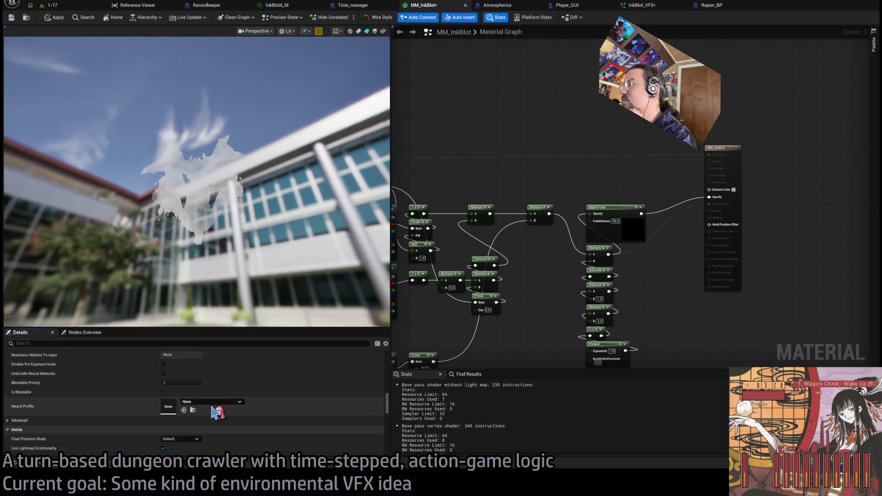
scroll(189, 401, "down", 3)
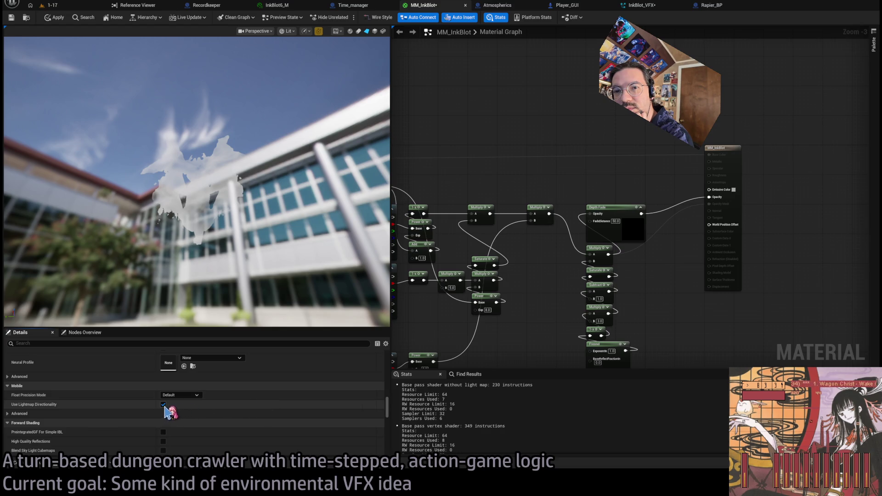
scroll(167, 400, "down", 3)
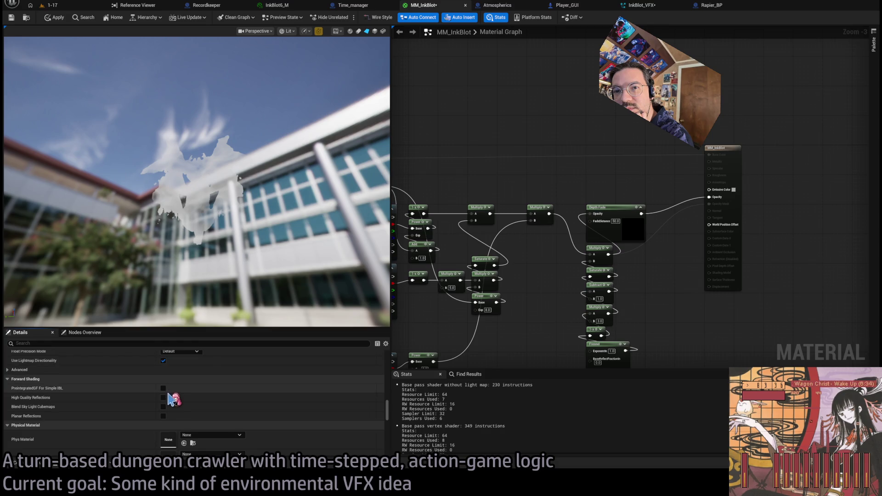
scroll(167, 378, "down", 6)
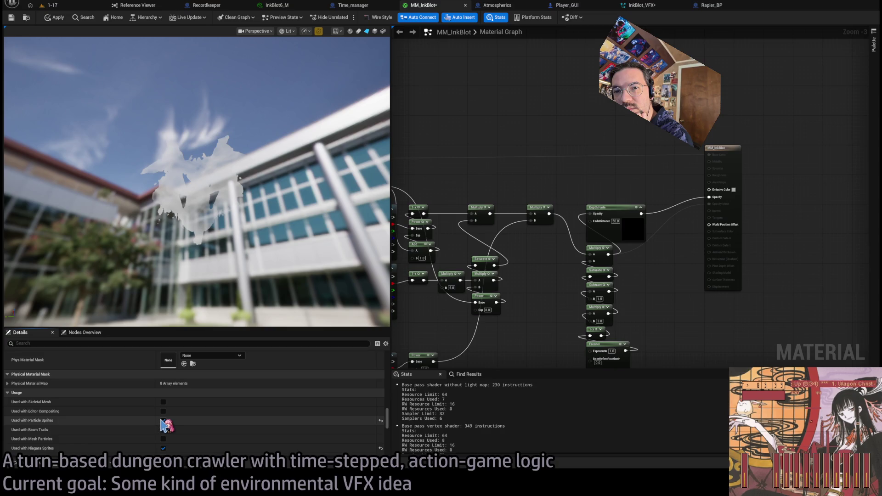
scroll(166, 424, "down", 4)
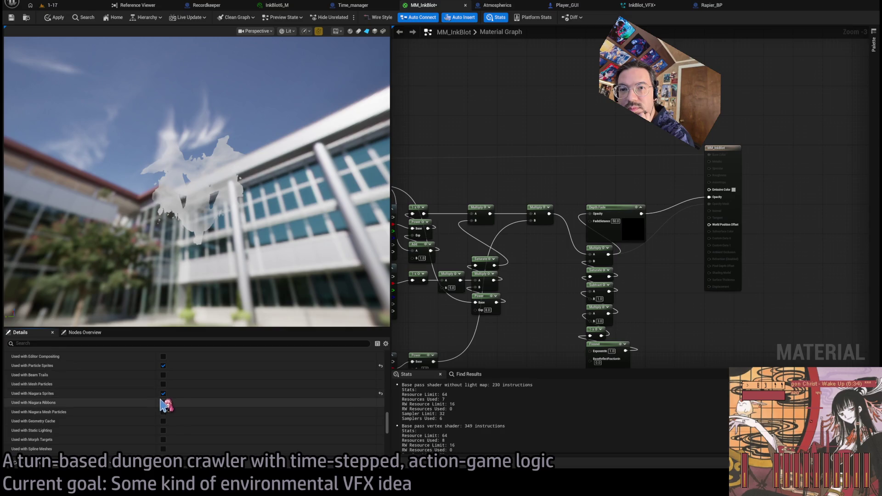
scroll(167, 407, "down", 5)
scroll(171, 410, "down", 7)
left_click(164, 387)
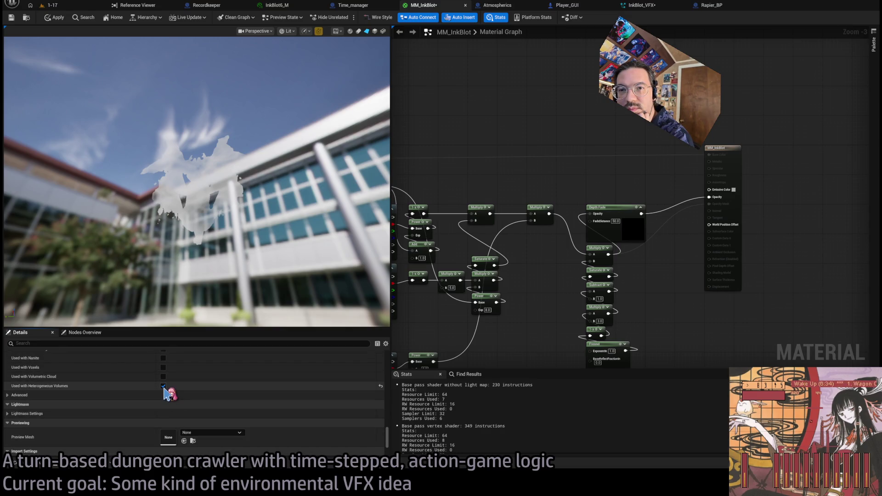
Set Pixel Depth Offset Mode to Along Camera Vector and return to the running level.
scroll(158, 414, "down", 6)
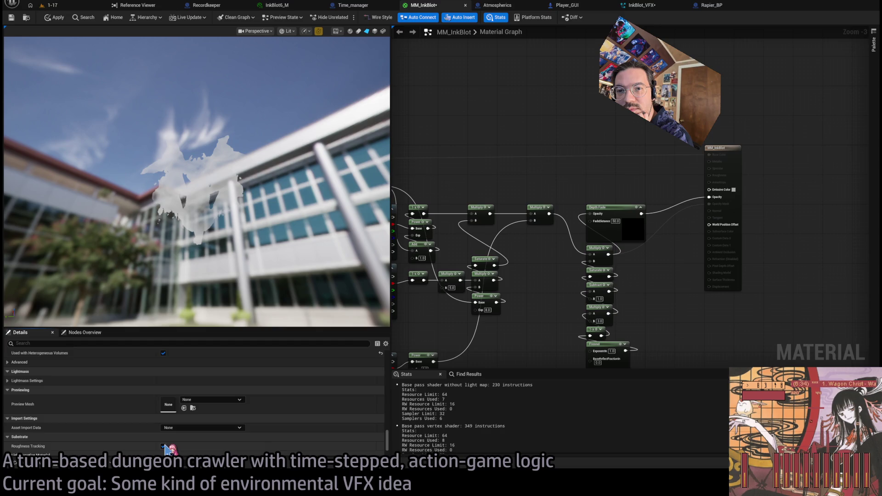
scroll(138, 423, "down", 2)
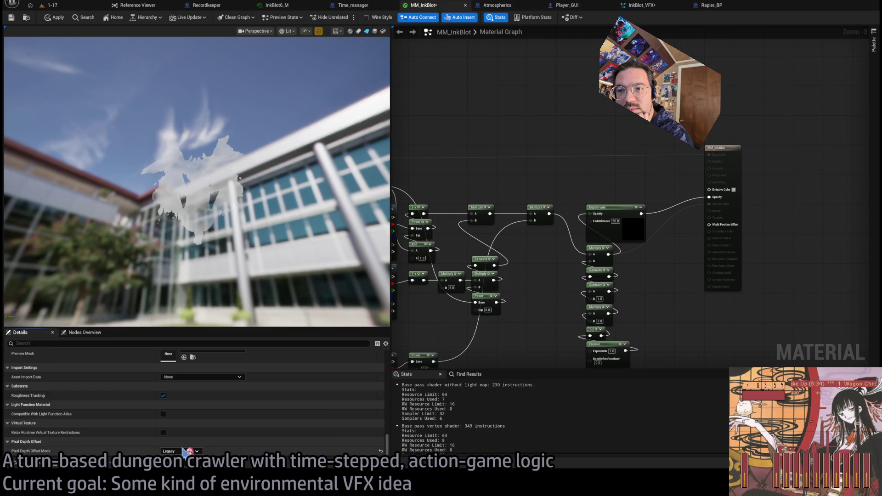
left_click(197, 468)
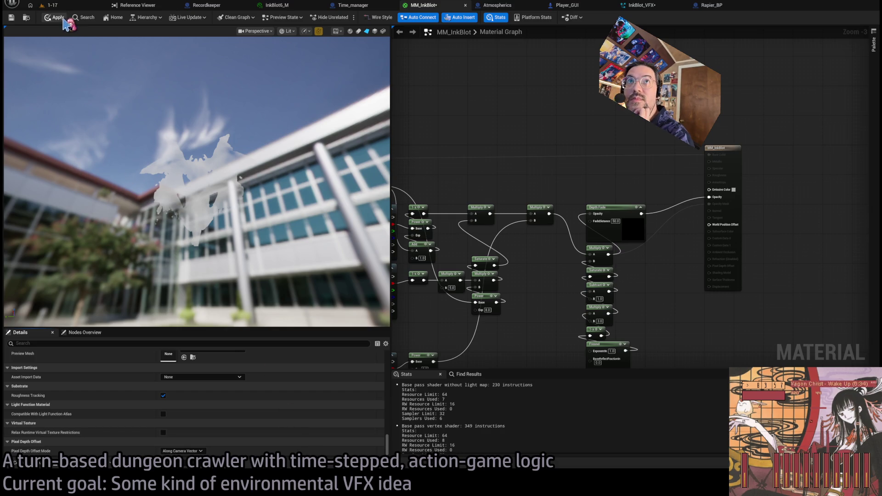
left_click(52, 5)
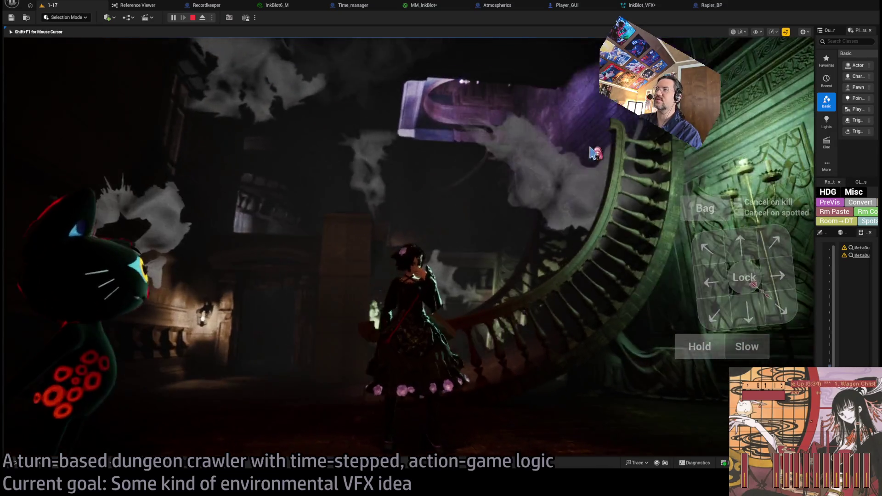
Look around the play viewport to inspect the ink-blot shadows, then switch to InkBlot_VFX.
left_click(584, 164)
left_click(547, 127)
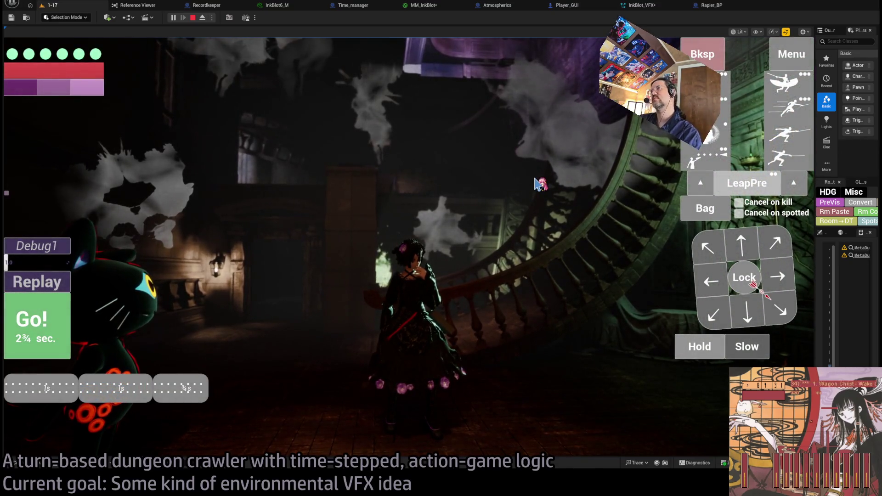
left_click(643, 5)
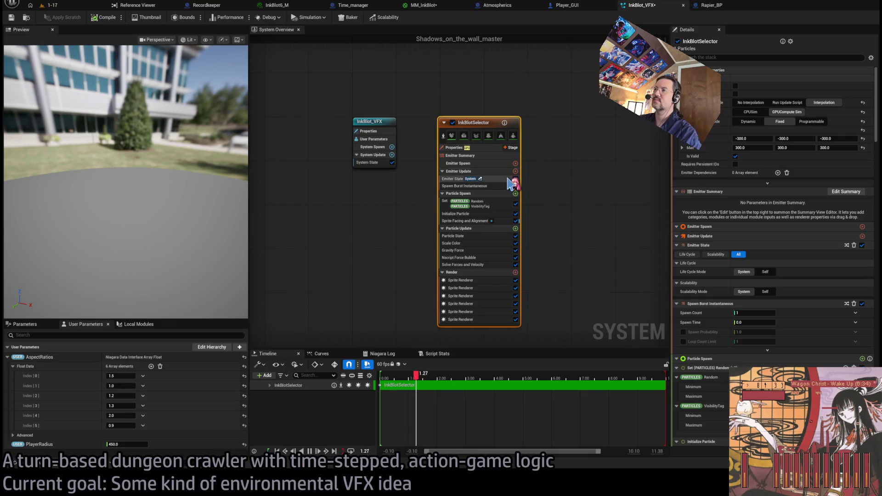
Cycle through the Rapier_BP, InkBlot_VFX and InkBlot6_M tabs, ending back on MM_InkBlot.
left_click(723, 6)
left_click(623, 5)
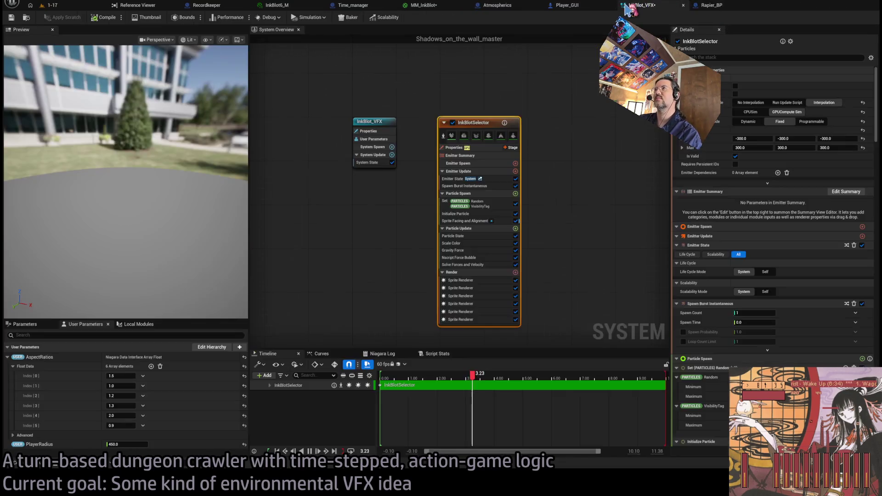
left_click(414, 5)
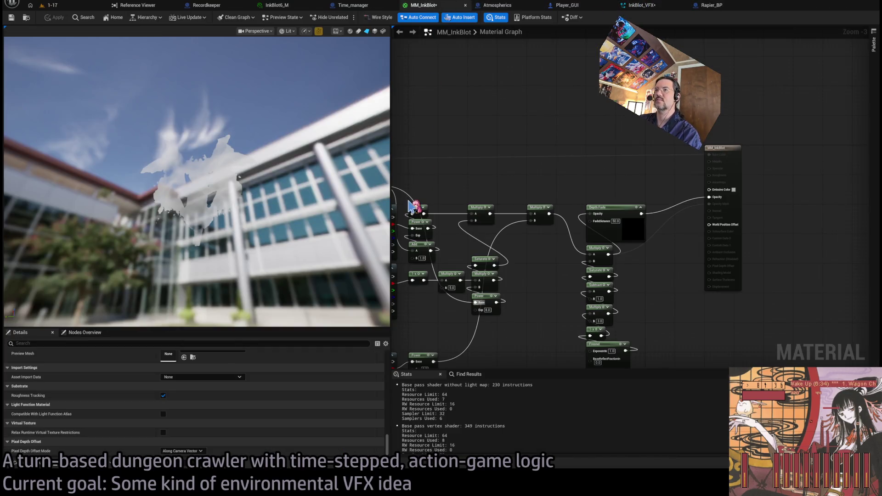
left_click(274, 6)
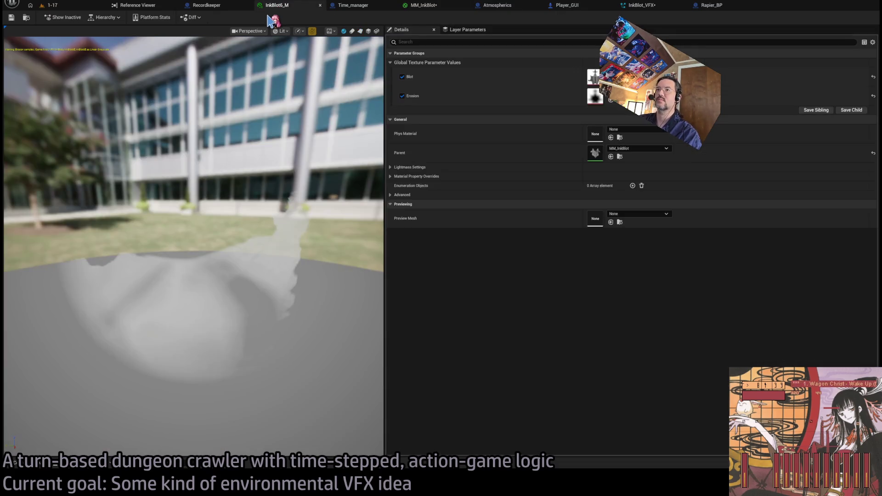
left_click(425, 5)
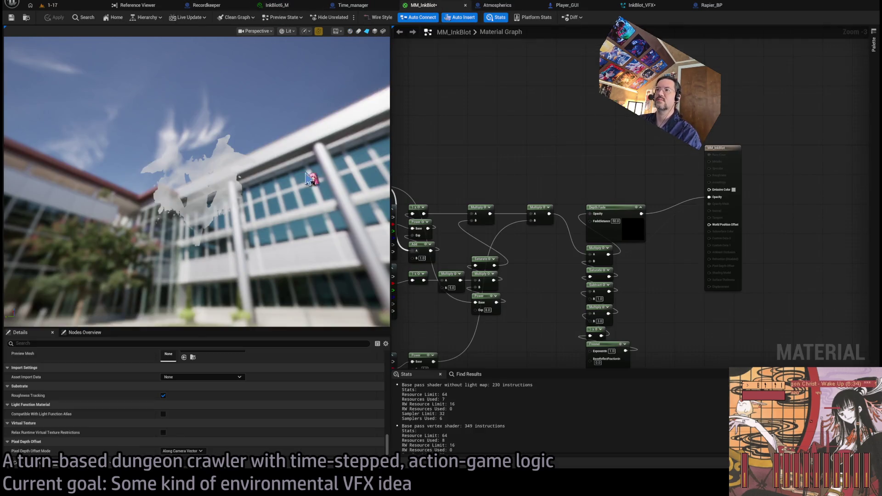
left_click(667, 8)
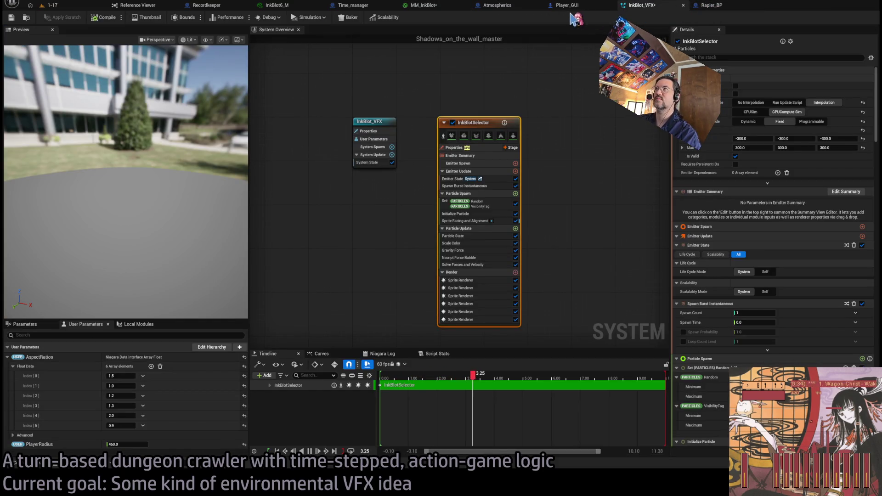
left_click(422, 5)
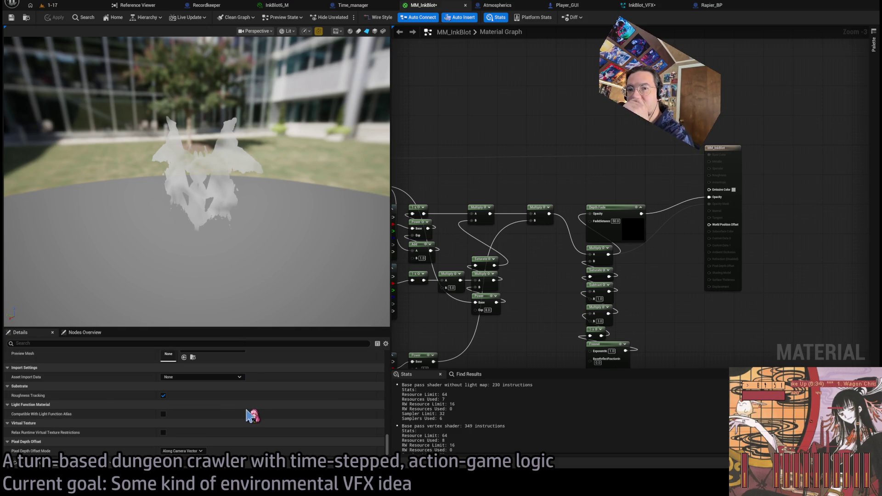
Review MM_InkBlot's result-node Material settings, then expand Google's AI overview on particle flicker.
left_click_drag(388, 444, 388, 351)
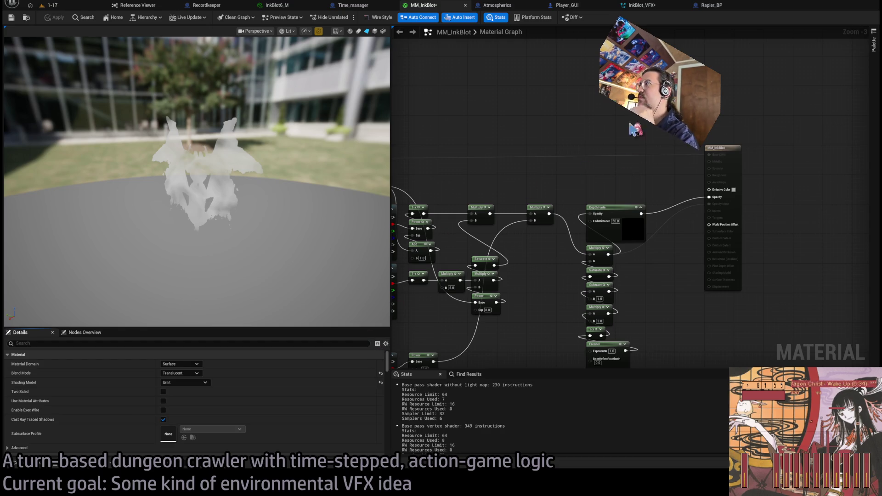
left_click(710, 198)
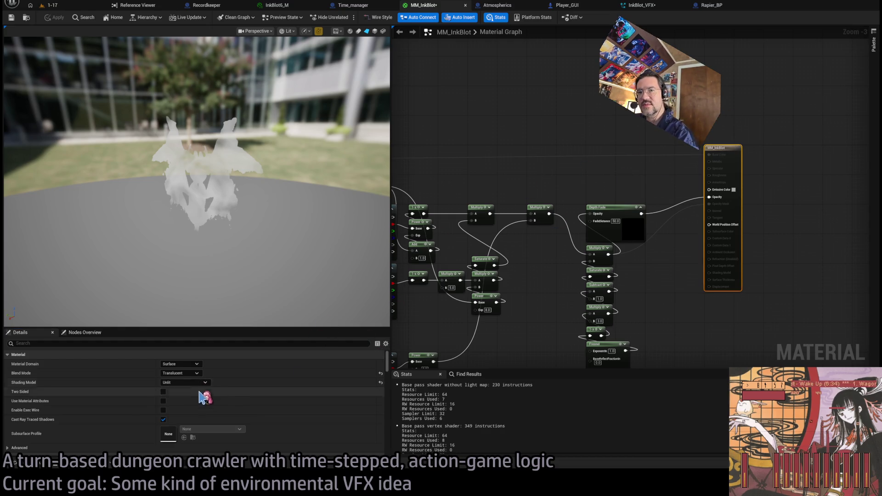
key("alt+Tab")
left_click(467, 420)
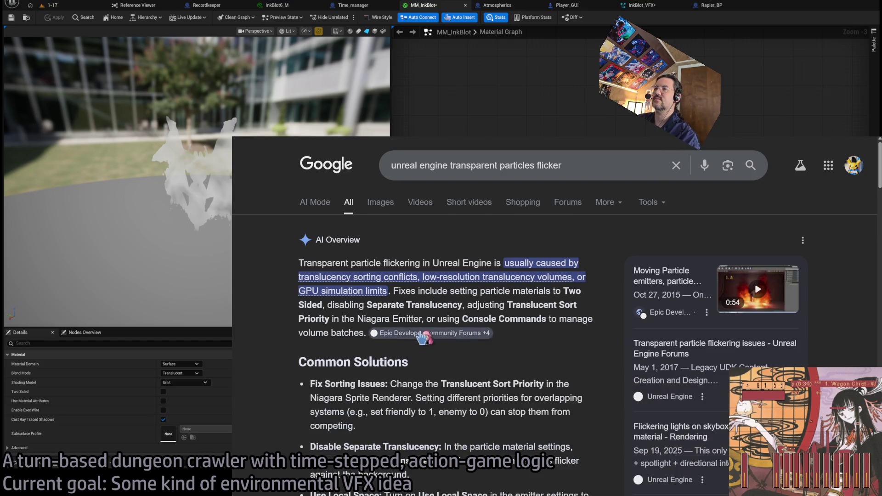
Skim the AI Overview fixes and clear the property search in Unreal's Details panel.
scroll(285, 357, "down", 4)
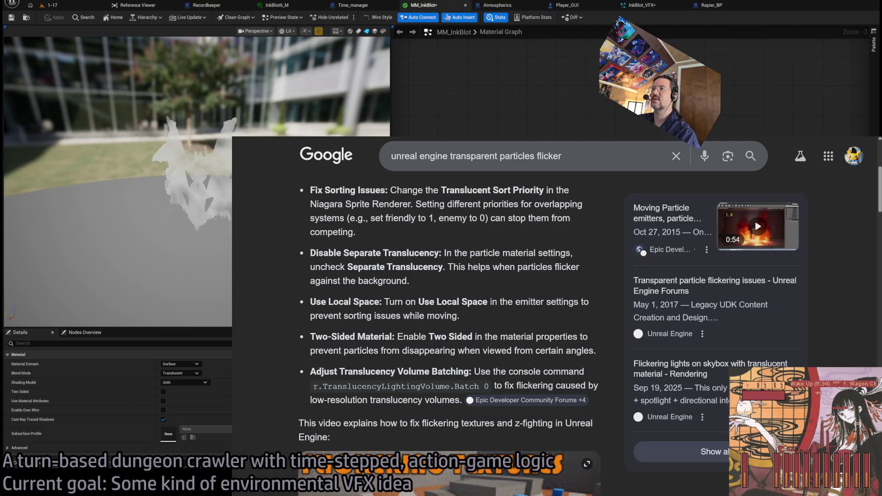
key("alt+Tab")
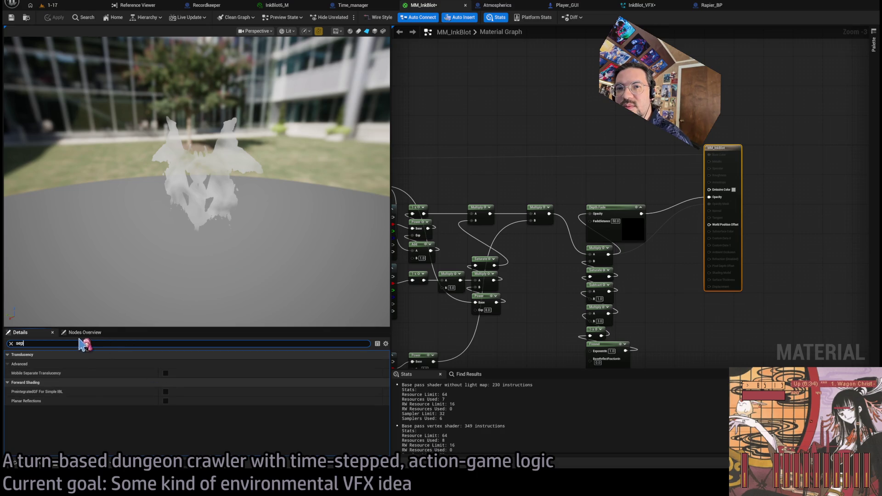
key("BackSpace")
key("BackSpace")
key("BackSpace")
key("alt+Tab")
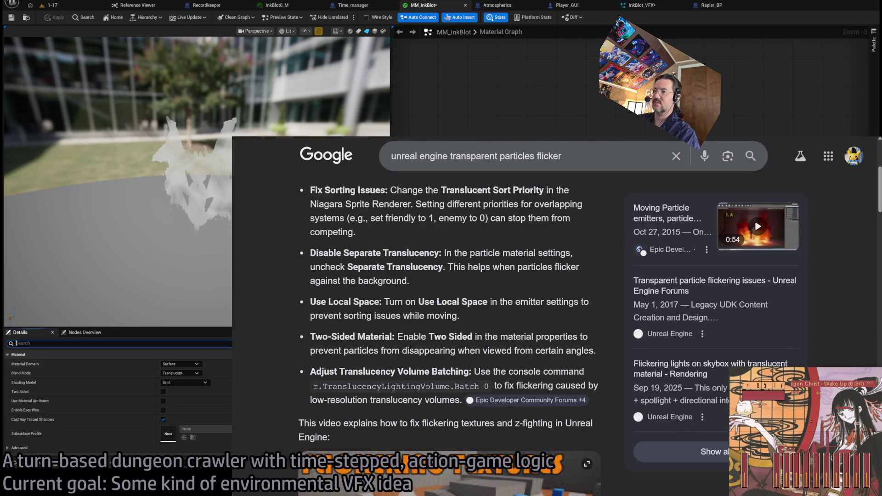
Read through the forum results and select 'particles' in the query.
scroll(321, 392, "down", 4)
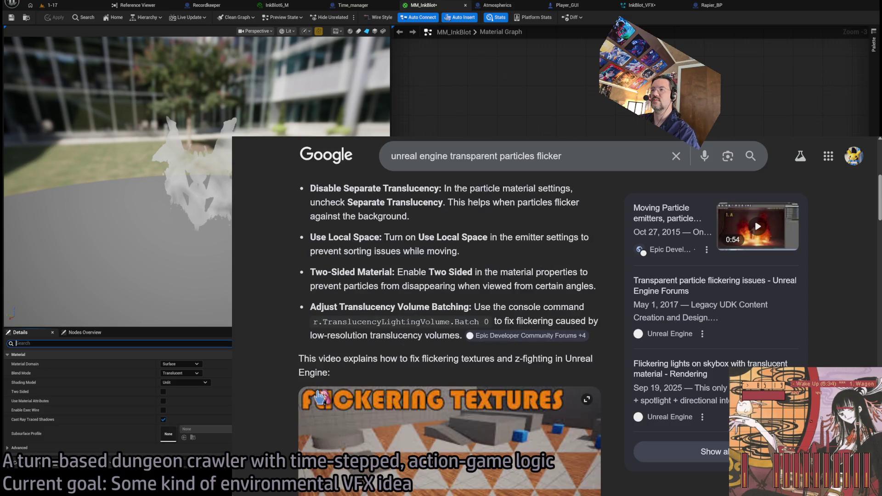
scroll(285, 376, "down", 4)
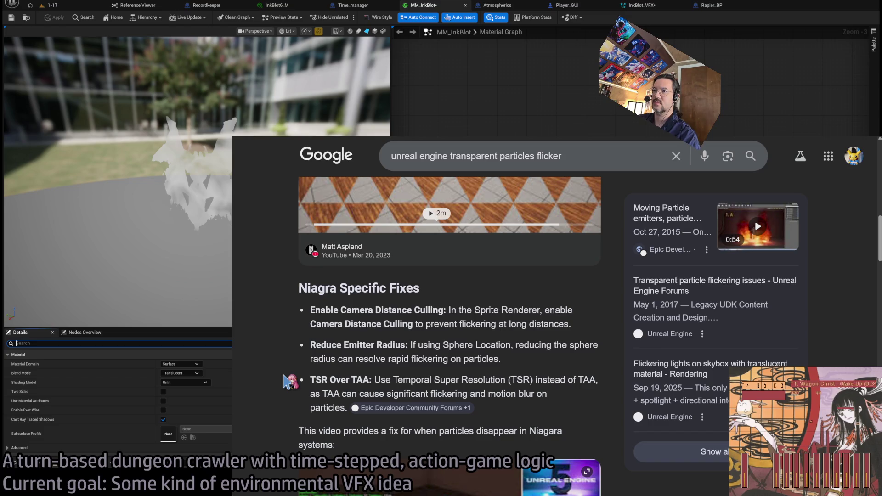
scroll(289, 381, "down", 8)
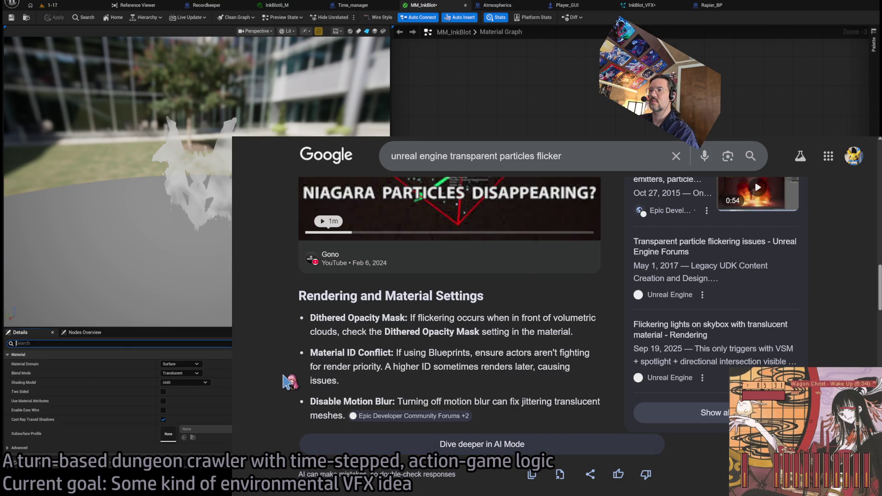
scroll(289, 382, "down", 7)
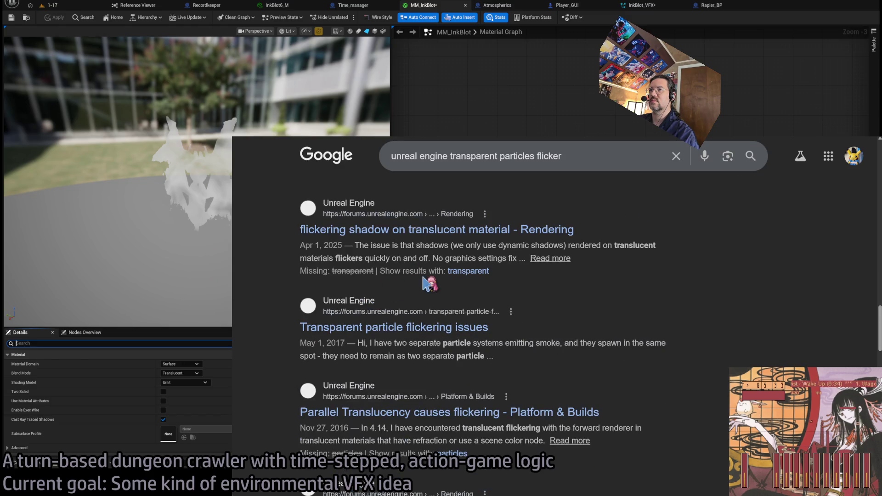
scroll(418, 269, "down", 5)
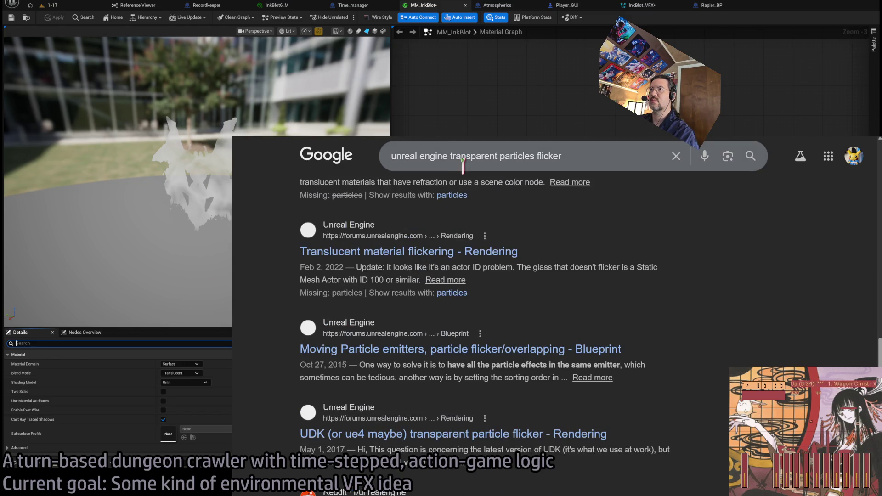
double_click(510, 156)
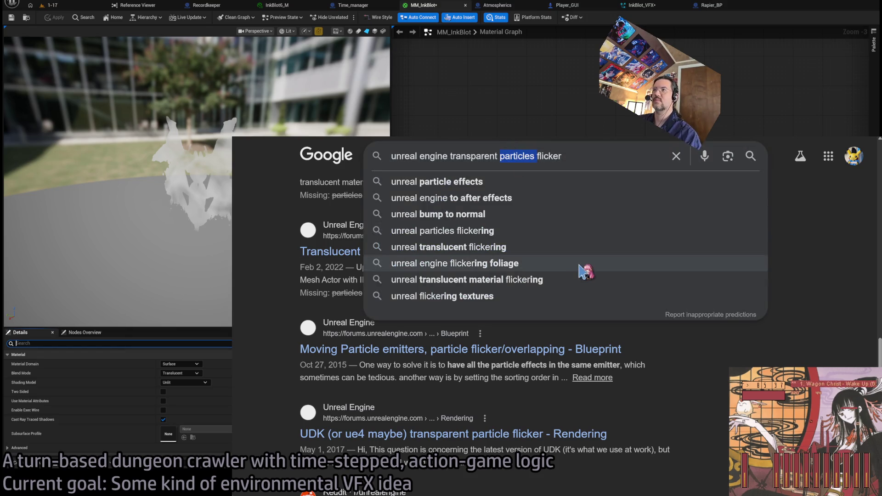
Rerun the search as 'unreal engine translucent cards flicker'.
type("cards")
key("Return")
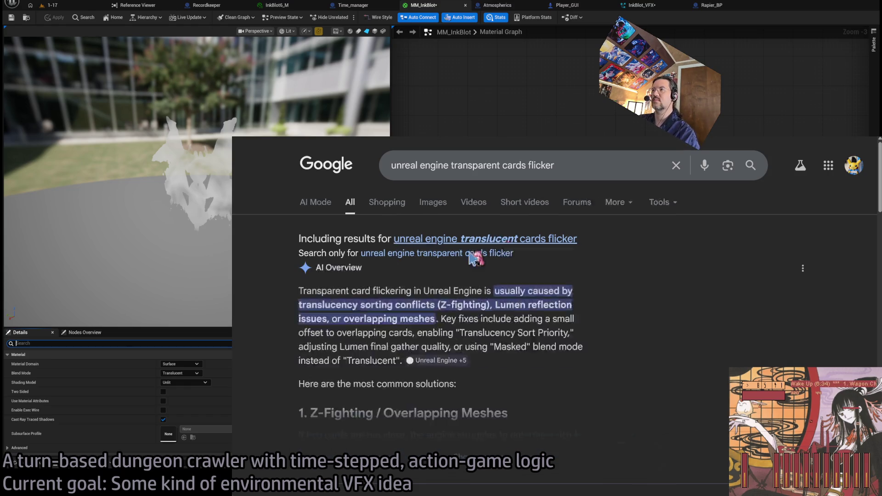
left_click(478, 239)
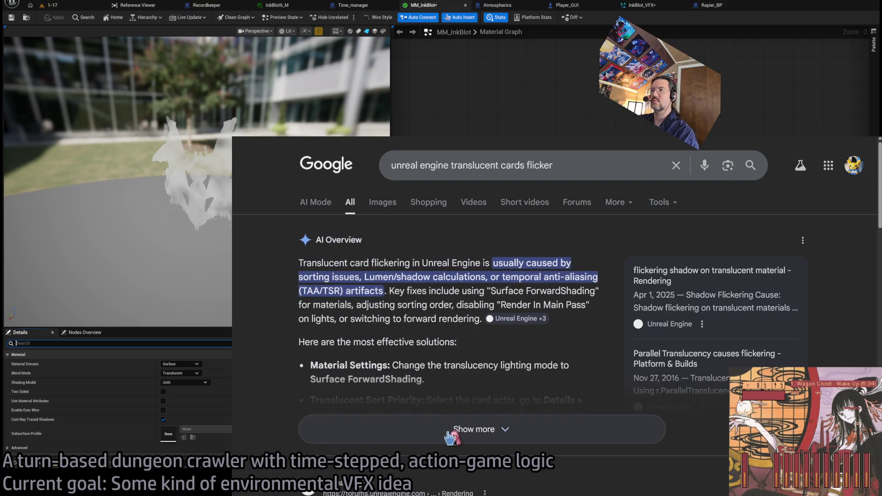
Expand the full AI overview and open the 'Translucent material flickering' forum thread.
left_click(451, 436)
scroll(289, 395, "down", 4)
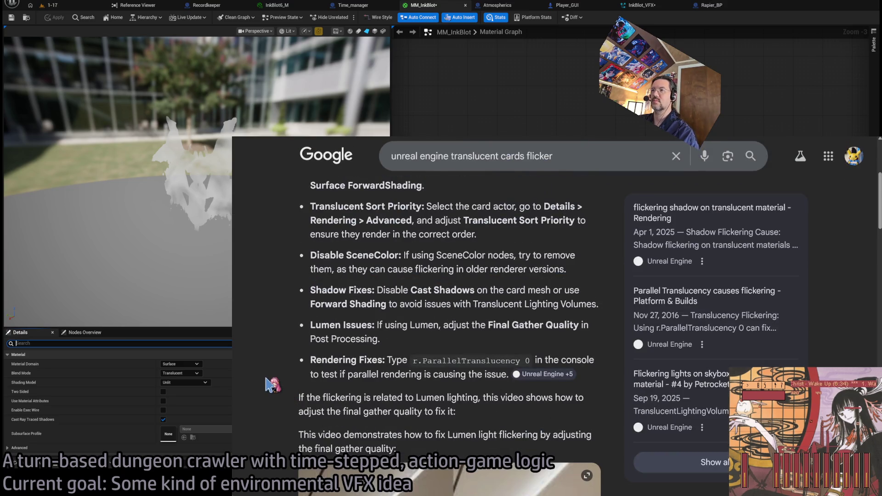
scroll(272, 385, "down", 4)
scroll(273, 385, "up", 1)
scroll(272, 386, "down", 1)
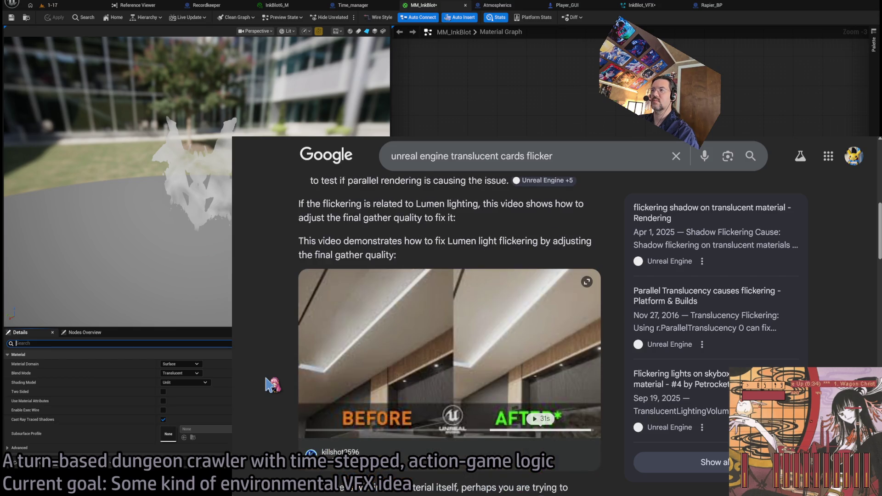
scroll(272, 385, "down", 10)
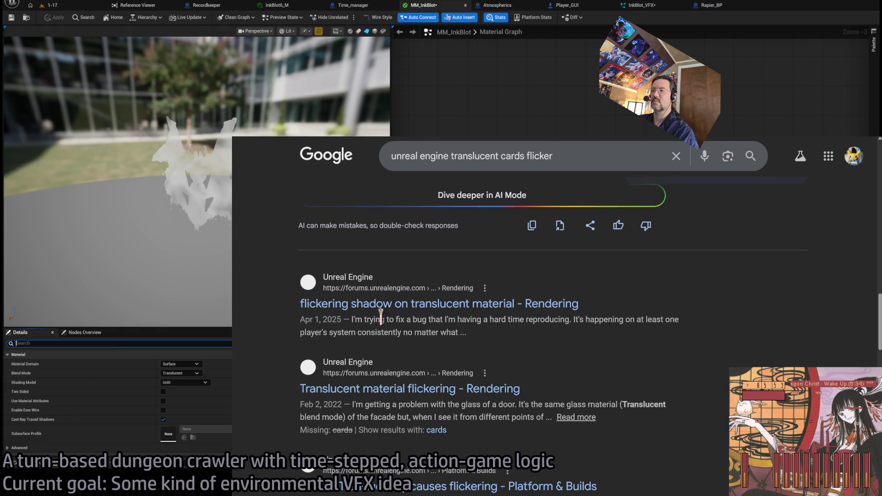
scroll(458, 309, "down", 1)
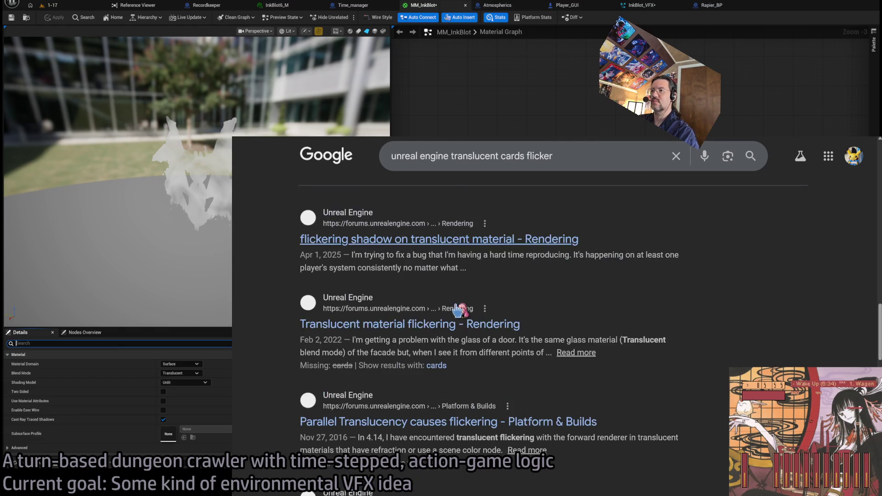
left_click(349, 323)
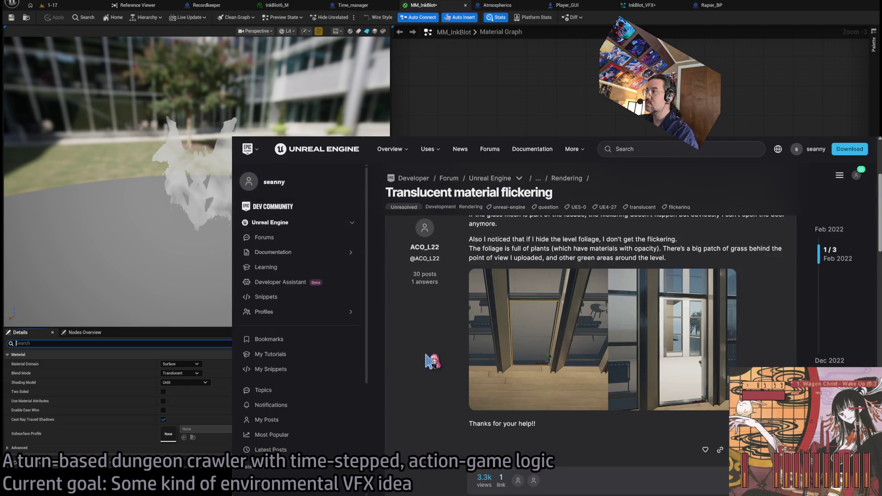
Read the 'Translucent material flickering' thread's posts, then go back and return to MM_InkBlot.
scroll(428, 361, "down", 3)
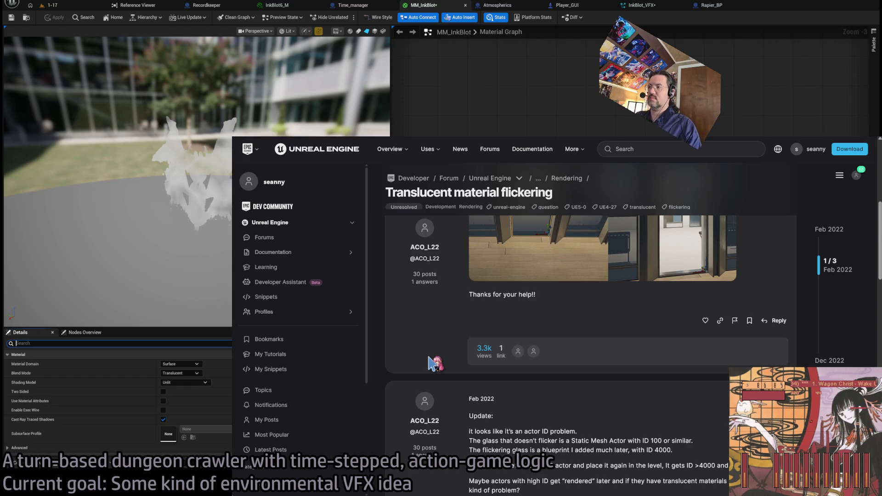
scroll(429, 359, "down", 10)
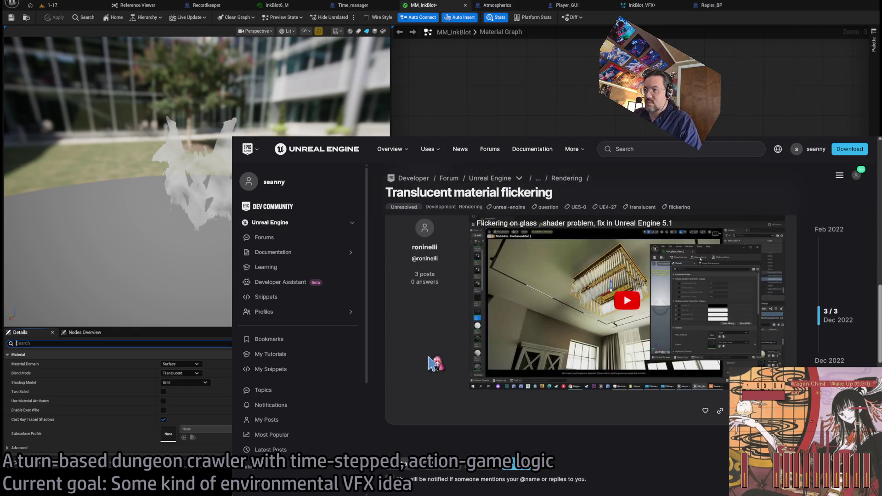
scroll(432, 363, "up", 4)
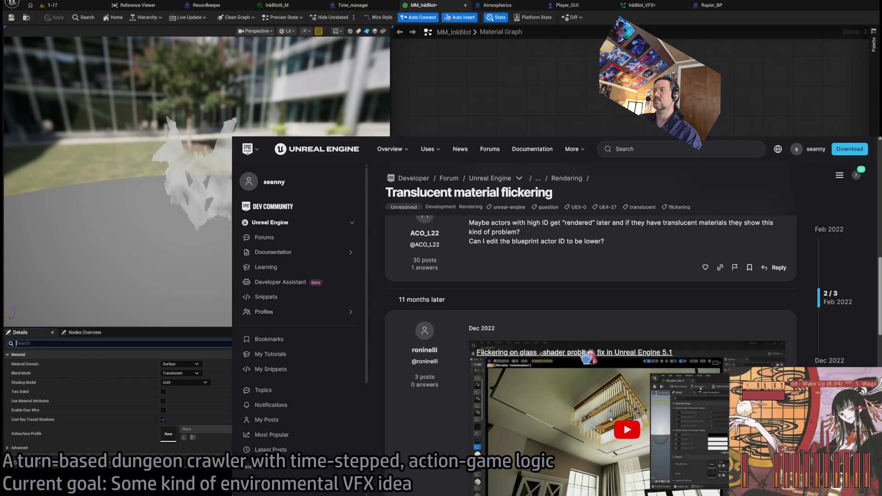
scroll(547, 317, "up", 3)
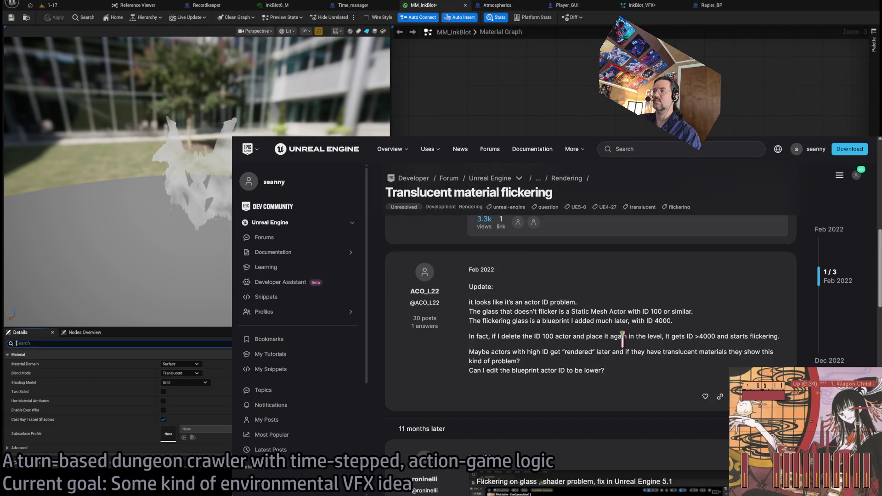
scroll(622, 338, "down", 4)
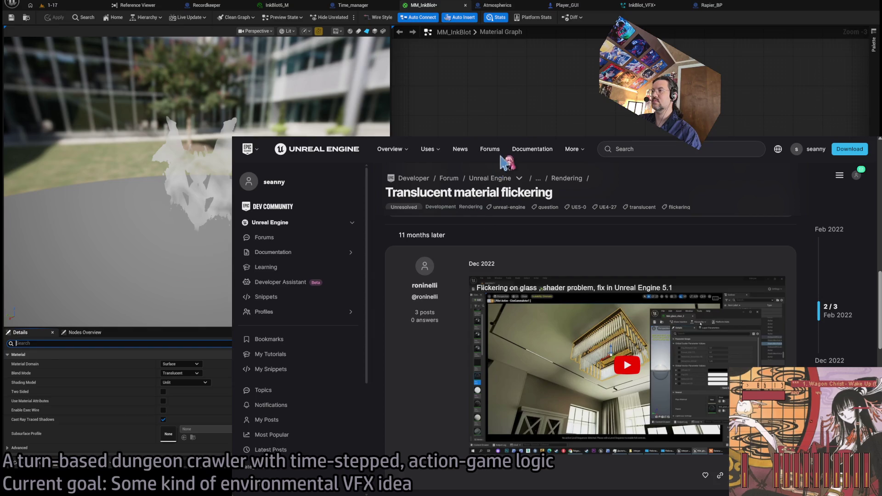
key("alt+Left")
key("alt+Tab")
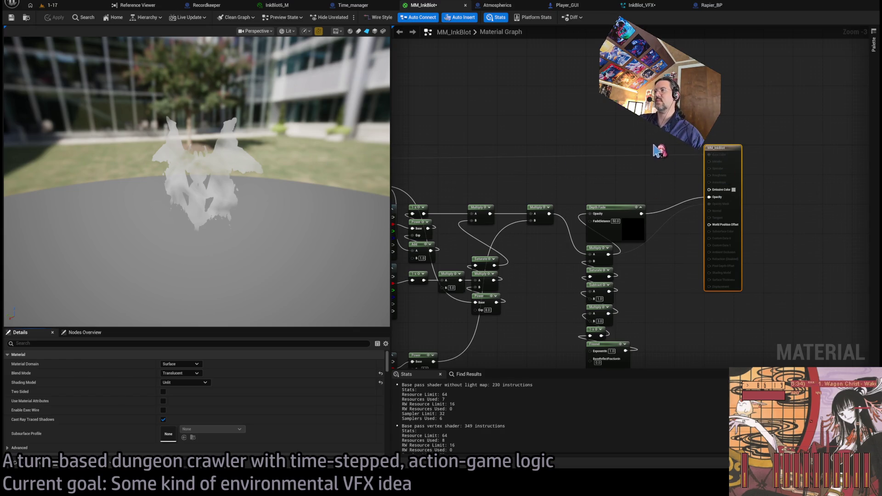
Reveal the Particle Color nodes, set MM_InkBlot's Blend Mode to Masked, and view level 1-17.
left_click_drag(600, 134, 598, 131)
left_click_drag(592, 186, 667, 182)
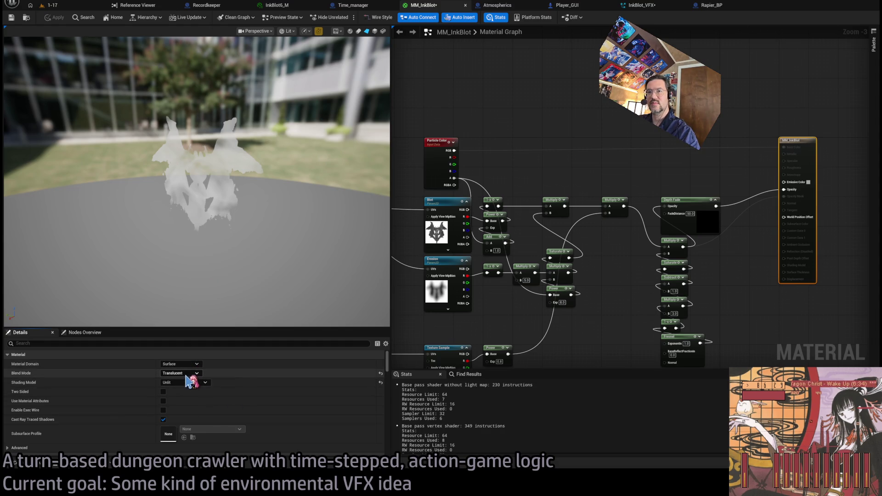
left_click(198, 387)
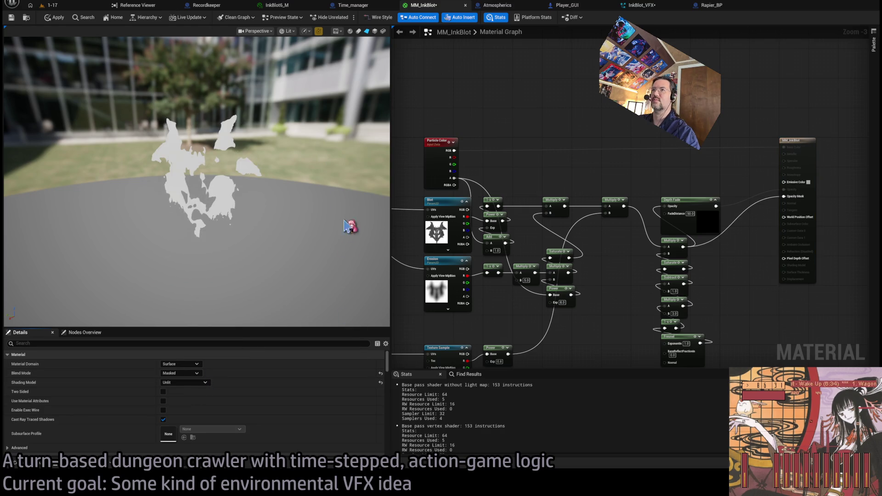
left_click(70, 6)
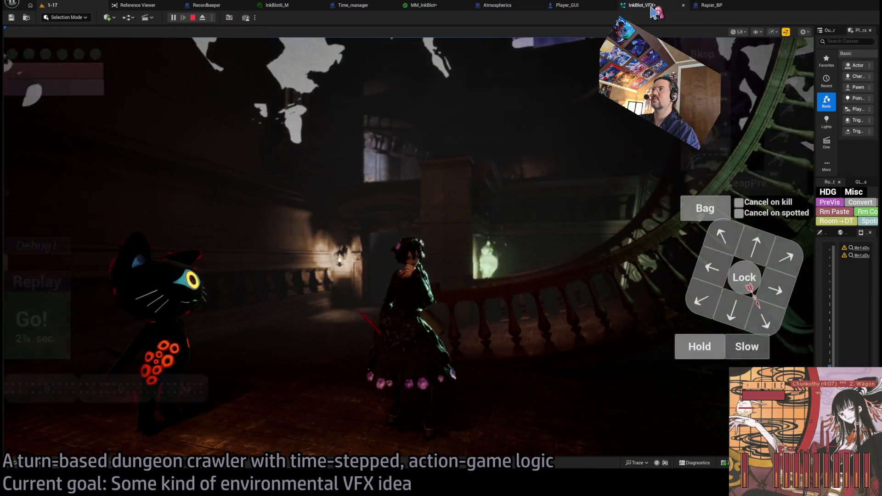
Cycle through the InkBlot_VFX and Rapier_BP tabs and land on MM_InkBlot's material graph.
left_click(641, 5)
left_click(705, 5)
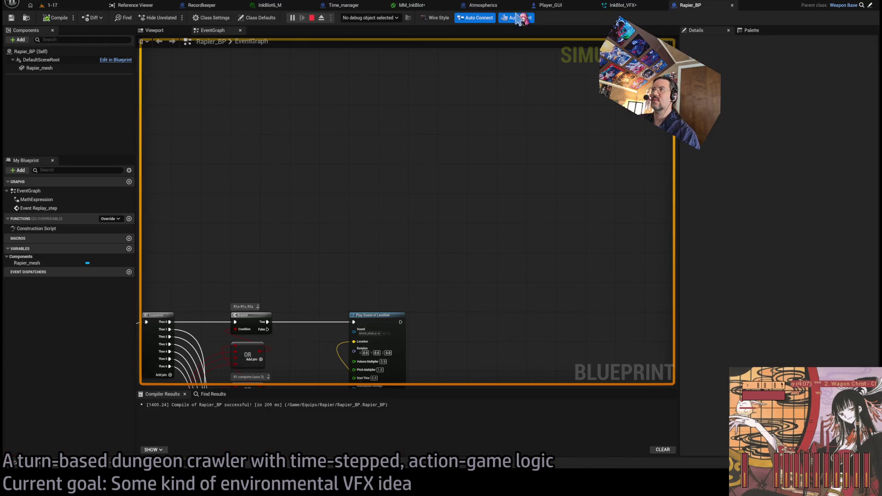
left_click(558, 6)
left_click(607, 6)
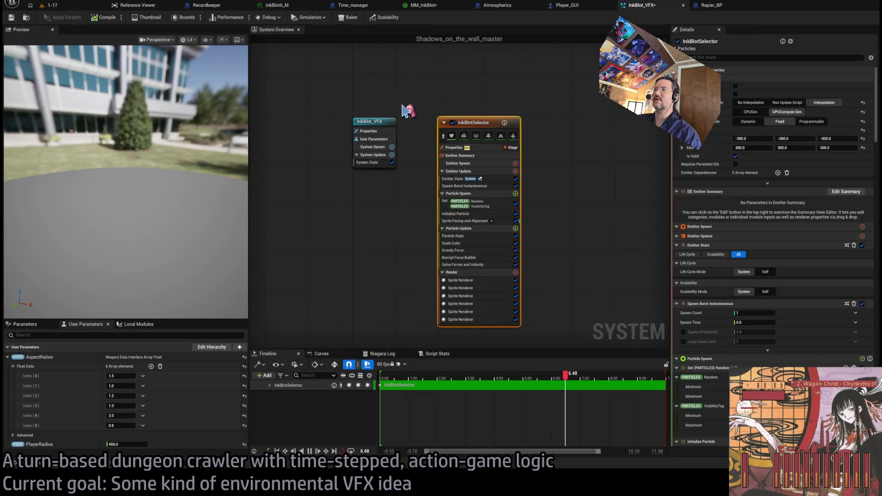
left_click(421, 6)
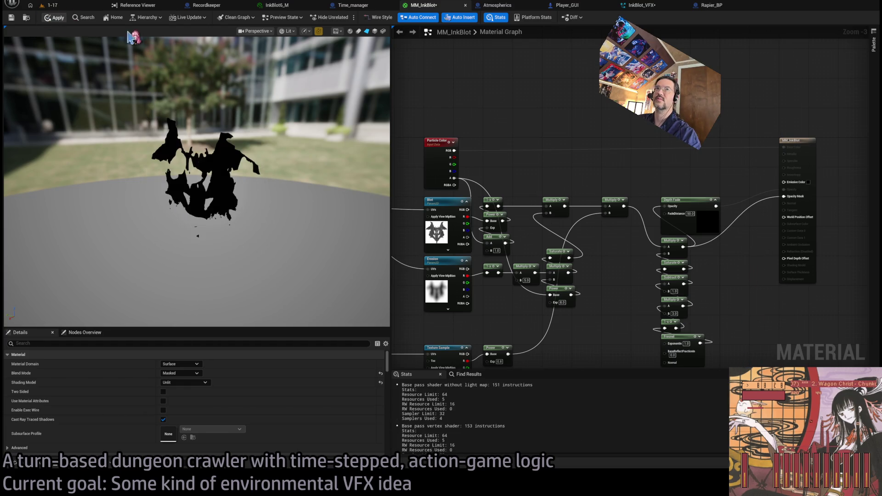
Apply the Masked MM_InkBlot changes and look at the solid black blots in level 1-17.
left_click(54, 18)
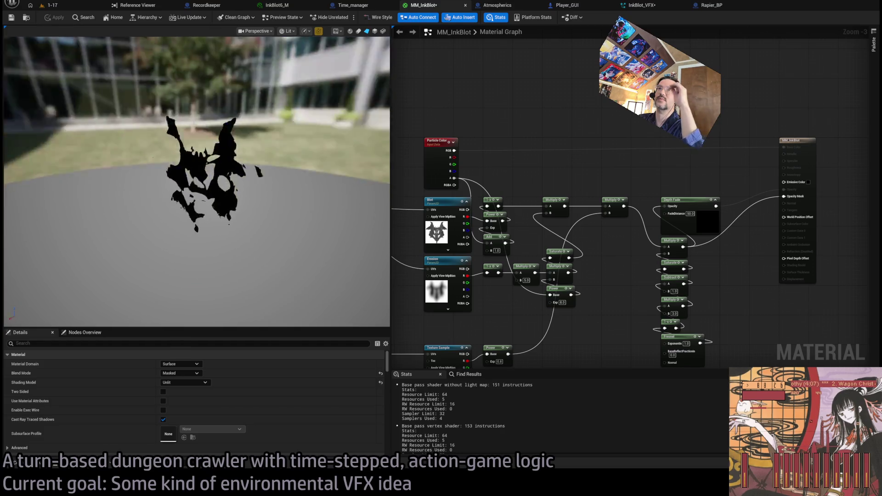
left_click(48, 5)
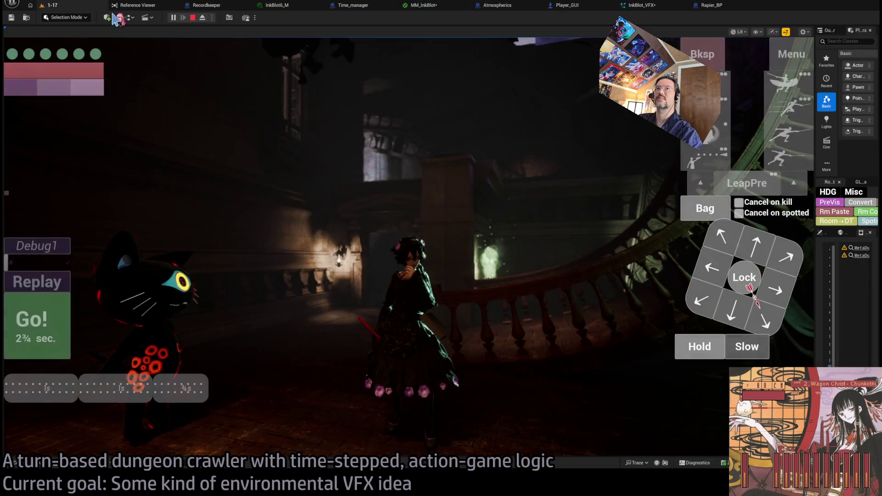
left_click(283, 188)
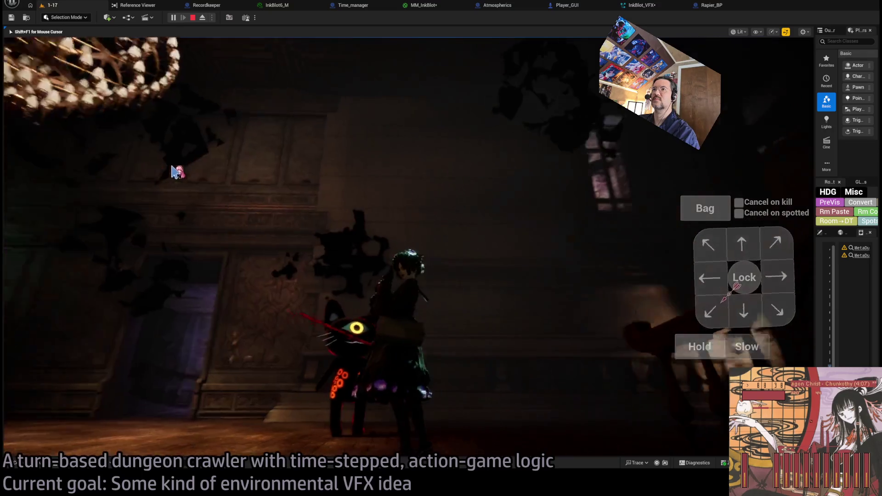
key("shift+F1")
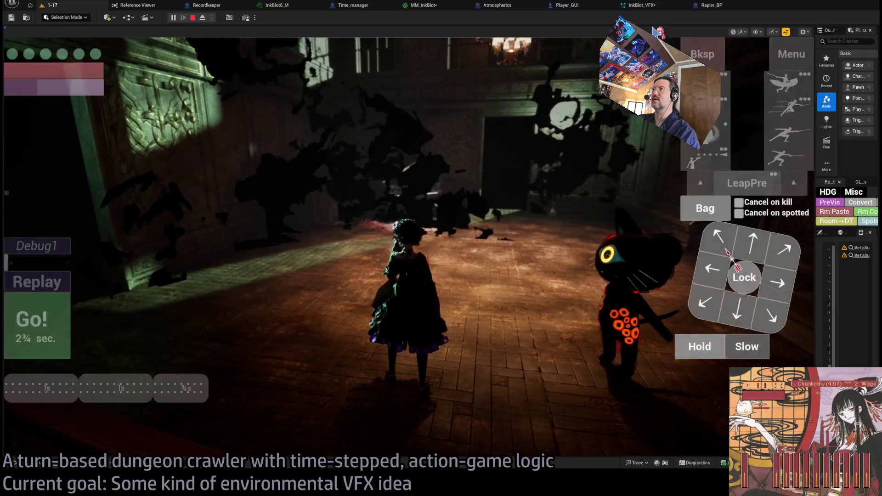
left_click(642, 5)
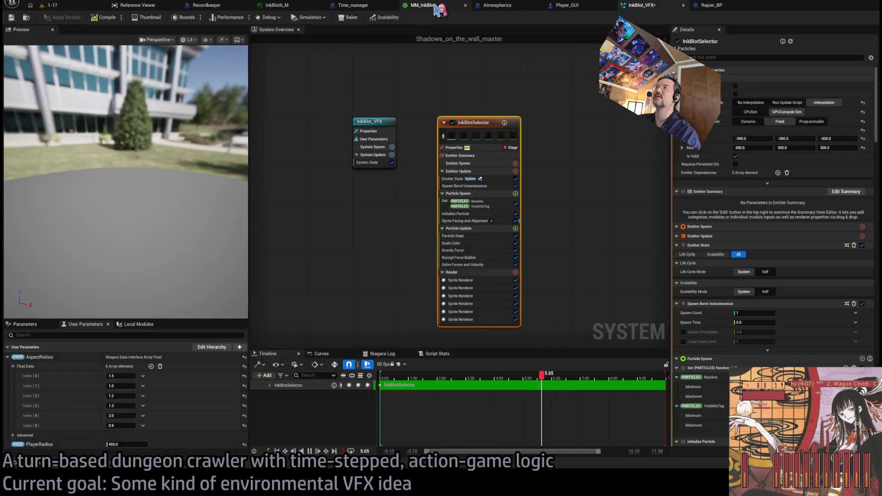
Revert MM_InkBlot to Translucent blending and enable Cast Ray Traced Shadows.
left_click(424, 5)
left_click_drag(712, 184, 674, 179)
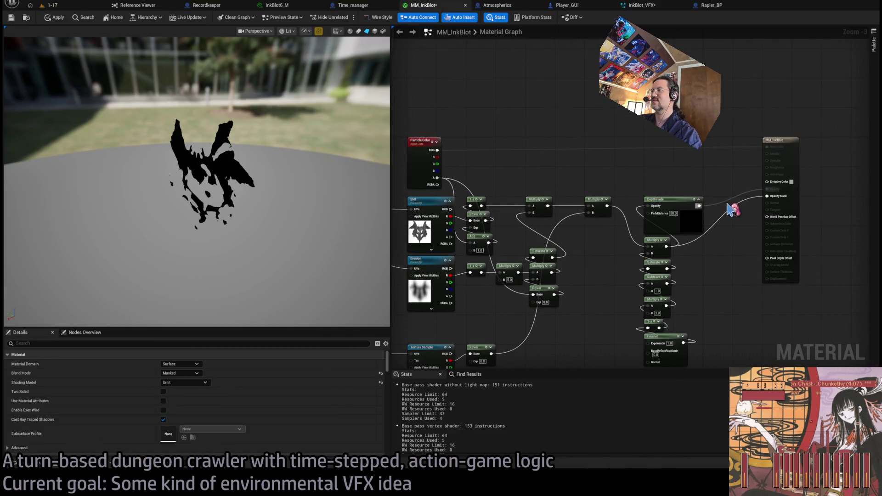
key("ctrl+z")
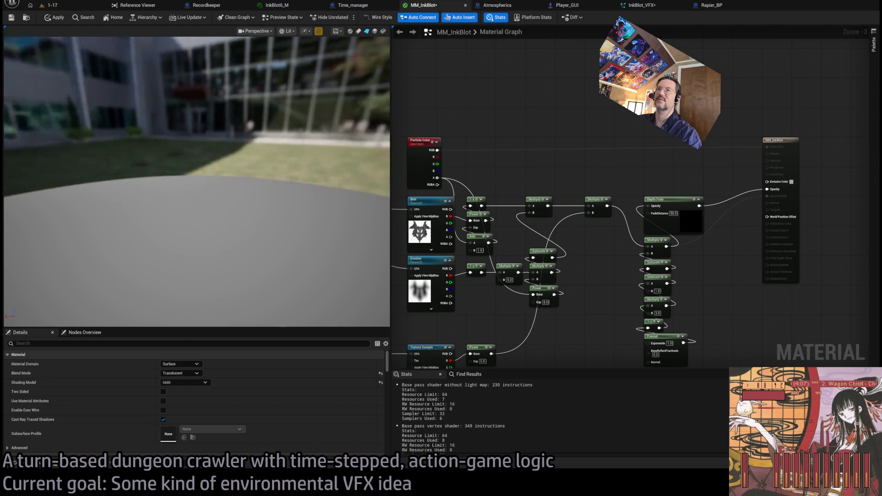
left_click(163, 419)
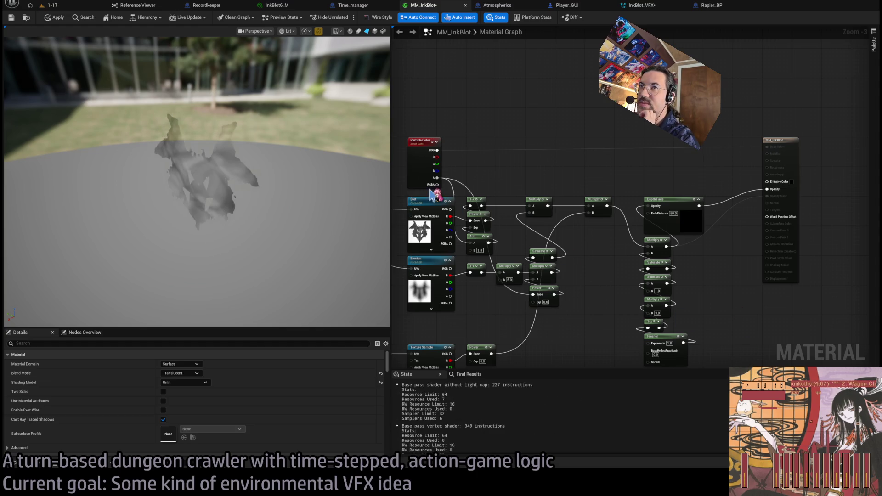
left_click(69, 6)
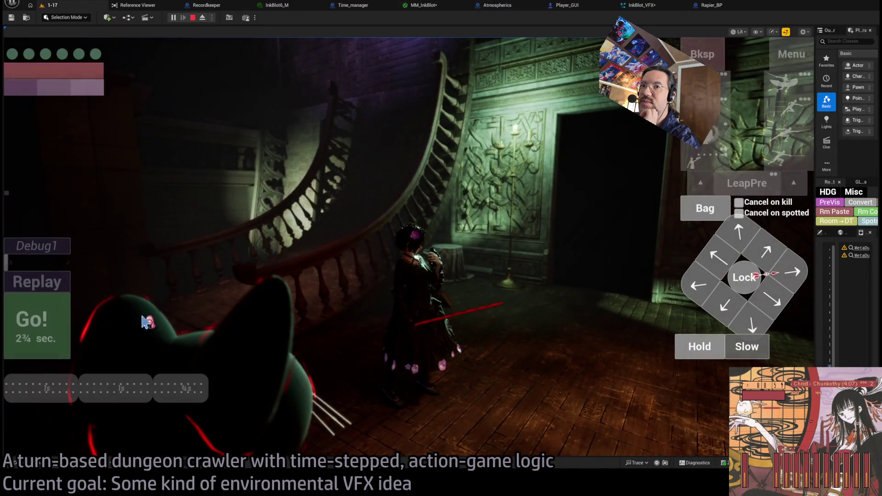
Replay the dungeon turn to watch the shadows, then orbit MM_InkBlot's preview and view InkBlot6_M.
left_click(59, 285)
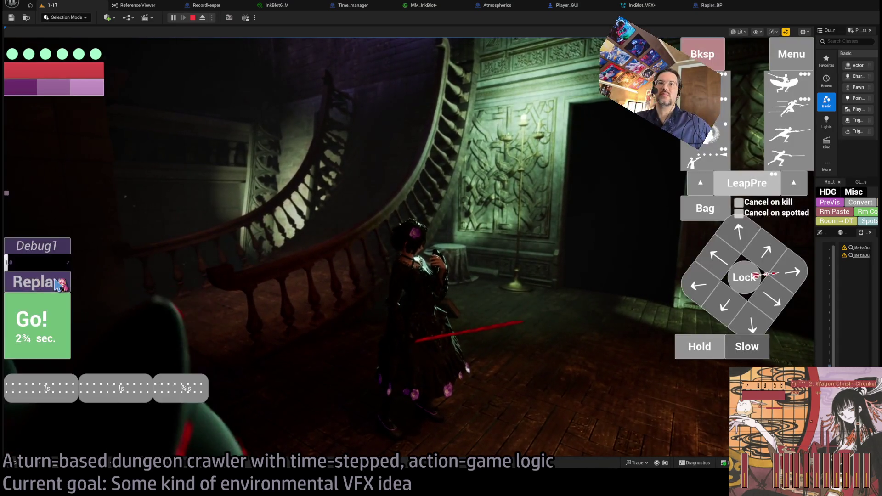
left_click(59, 285)
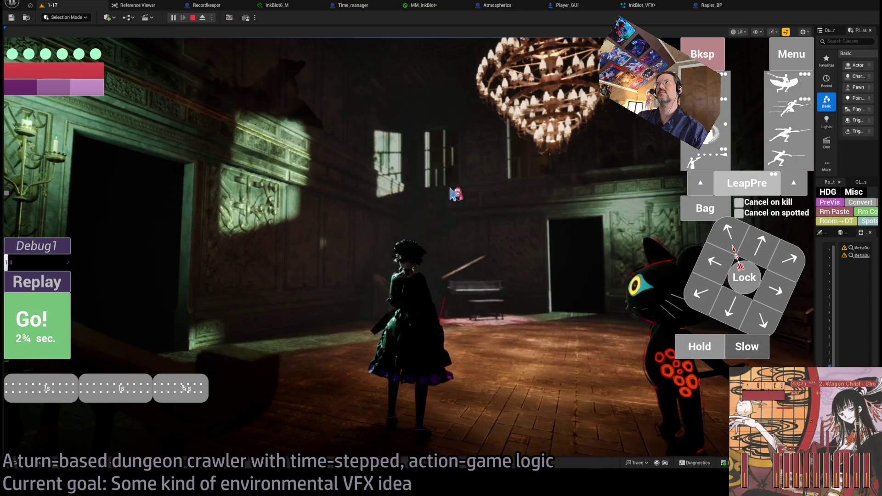
left_click(421, 7)
left_click_drag(377, 184, 272, 32)
left_click(276, 5)
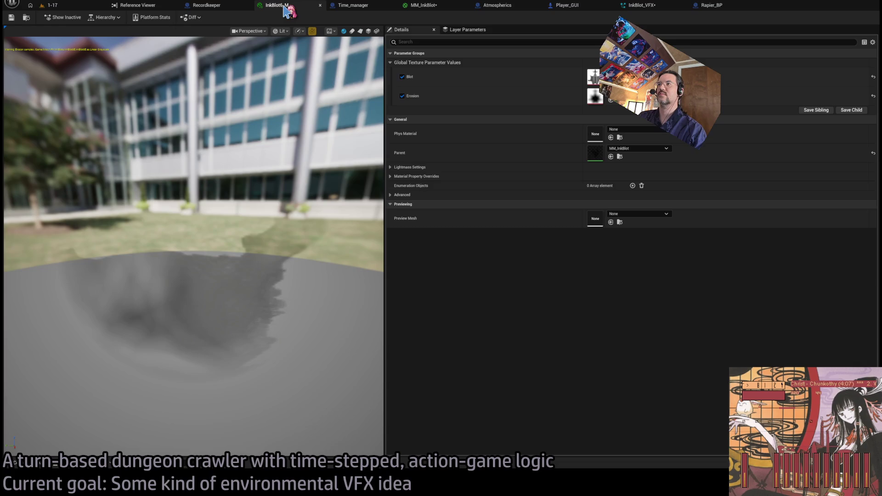
Set MM_InkBlot's Blend Mode to Modulate.
left_click(421, 5)
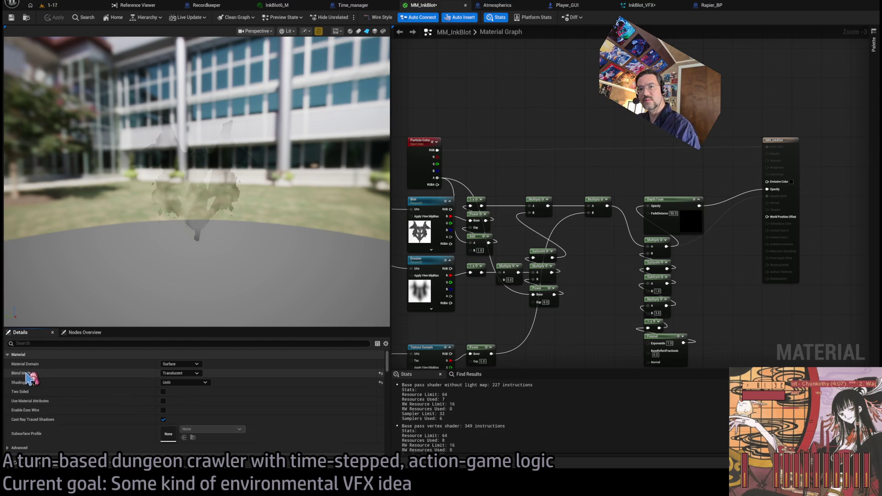
left_click(193, 374)
left_click(214, 410)
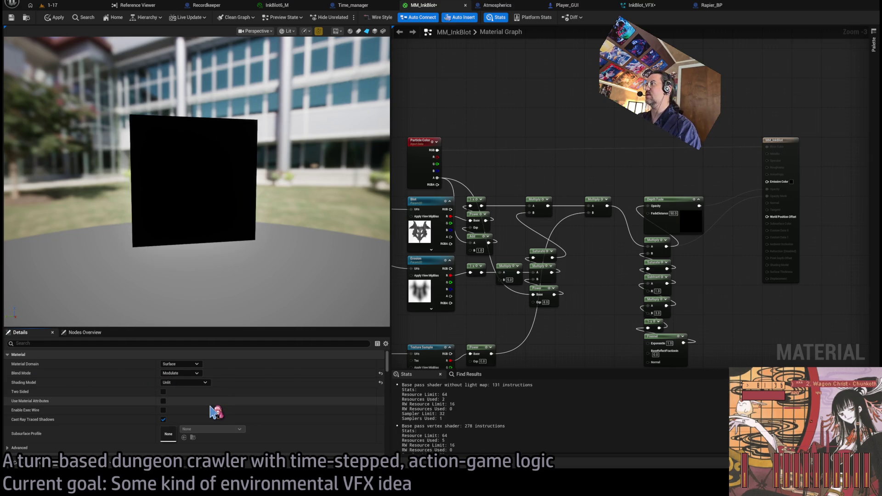
mouse_move(256, 226)
left_mouse_down()
mouse_move(340, 221)
mouse_move(258, 224)
mouse_move(257, 216)
mouse_move(291, 265)
left_mouse_up()
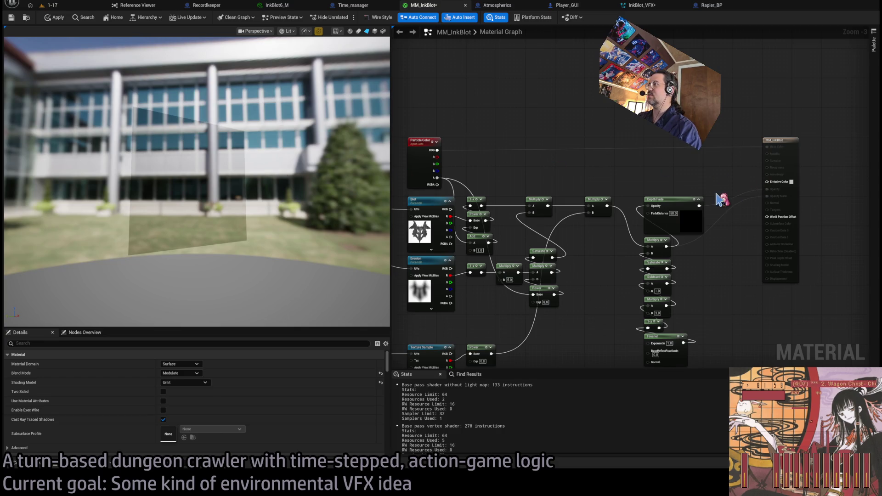
Route Depth Fade through a reroute and the 1-x node into Emissive Color.
mouse_move(698, 206)
left_mouse_down()
mouse_move(777, 183)
mouse_move(767, 181)
left_mouse_up()
left_click_drag(252, 233, 291, 238)
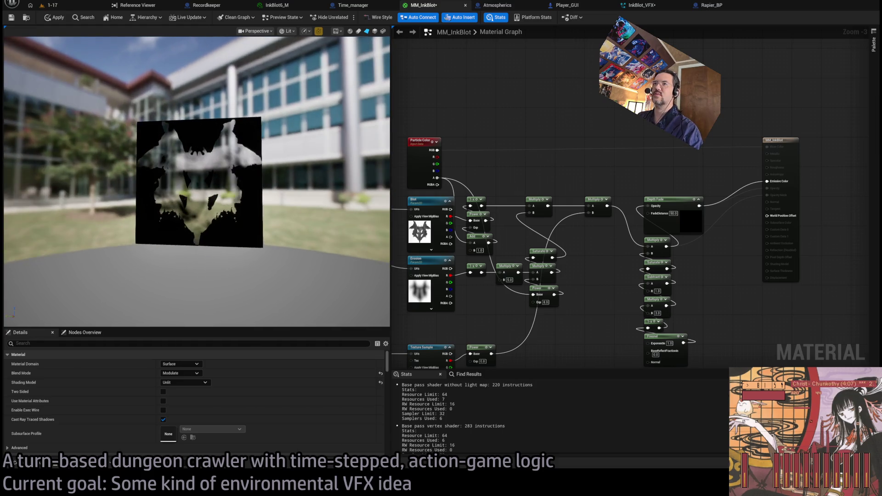
mouse_move(290, 202)
left_mouse_down()
mouse_move(281, 203)
mouse_move(303, 205)
mouse_move(275, 202)
mouse_move(301, 205)
left_mouse_up()
left_click_drag(699, 206, 705, 181)
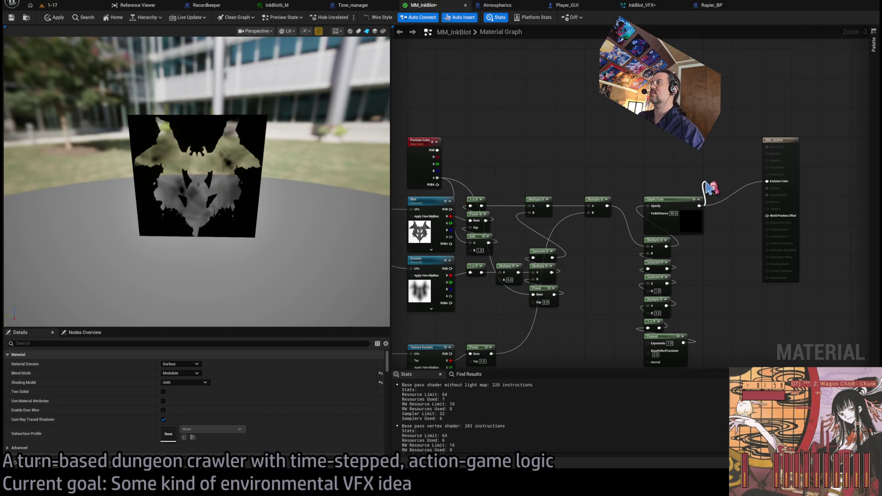
double_click(707, 184)
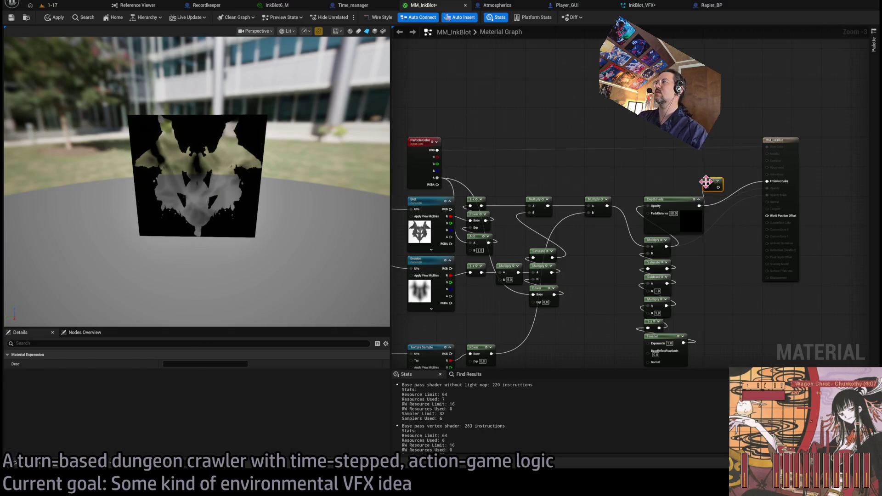
left_click_drag(774, 188, 768, 182)
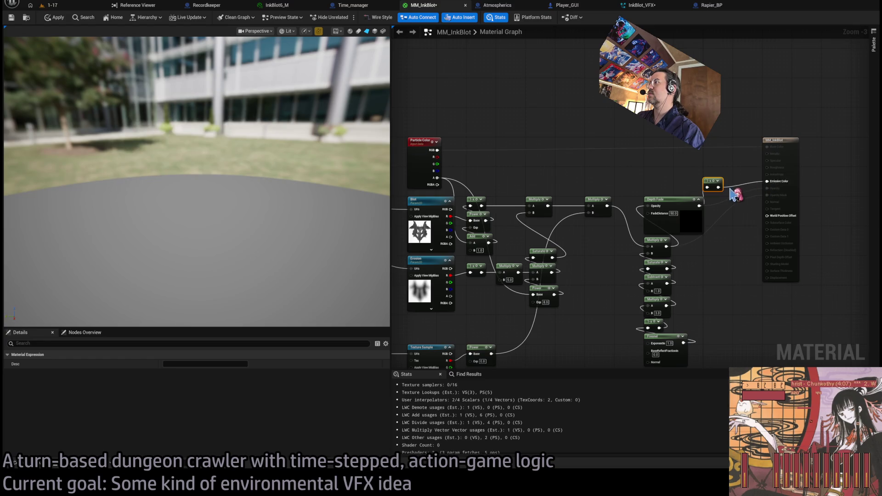
left_click_drag(352, 177, 352, 177)
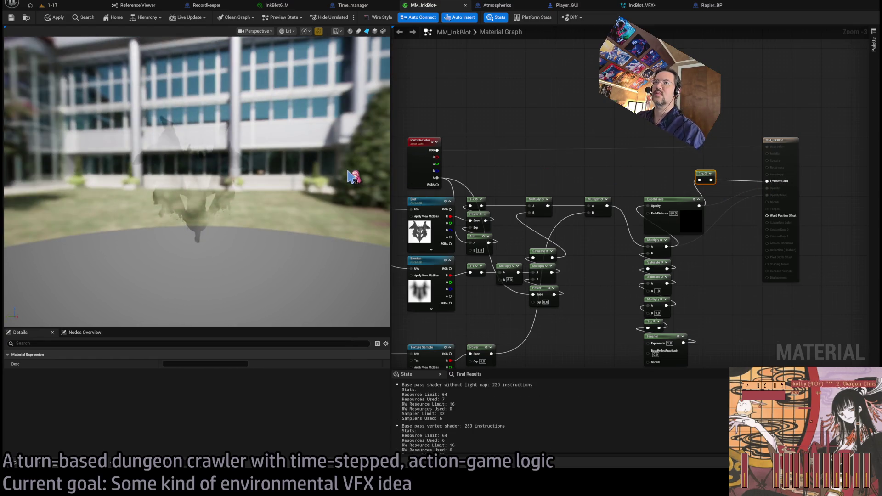
left_click(68, 6)
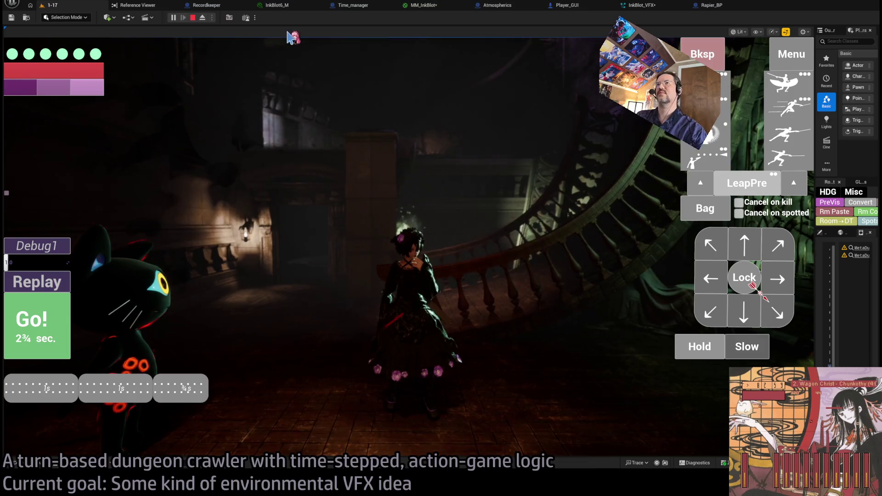
key("ctrl+shift+comma")
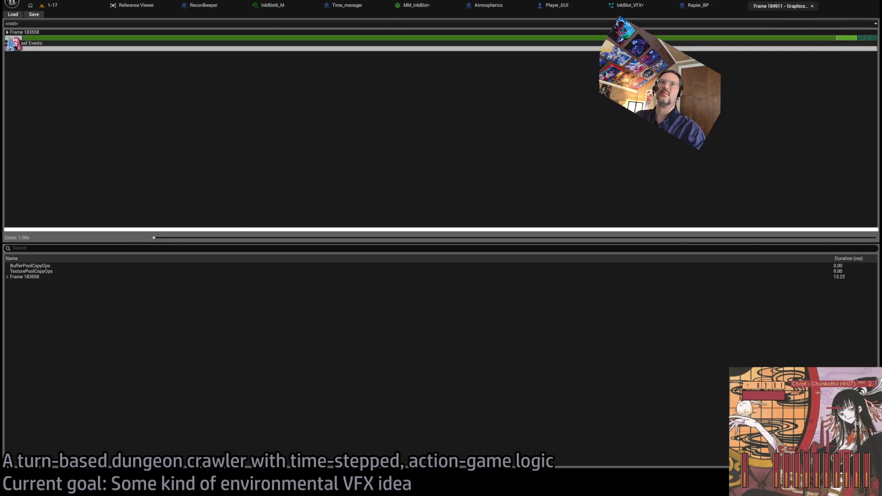
Drill into the captured frame's render graph and check PostProcessing and VirtualTextureUpdate timings.
double_click(10, 38)
double_click(9, 38)
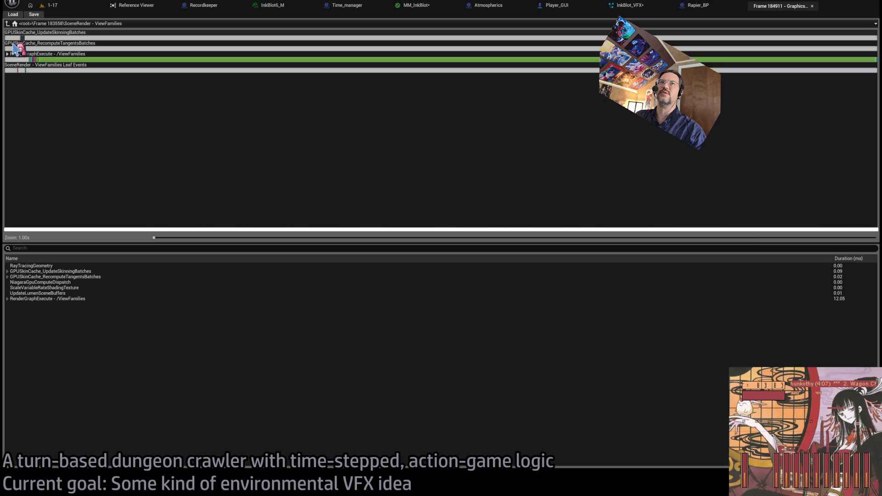
double_click(11, 60)
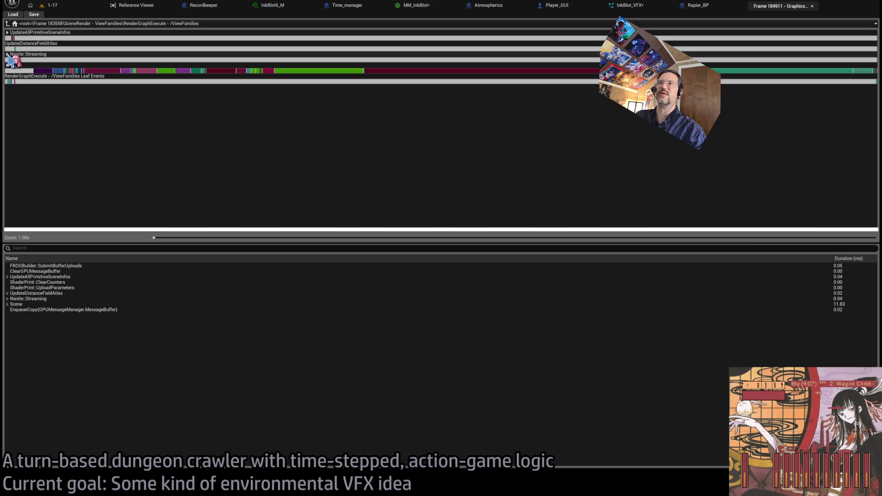
left_click(720, 71)
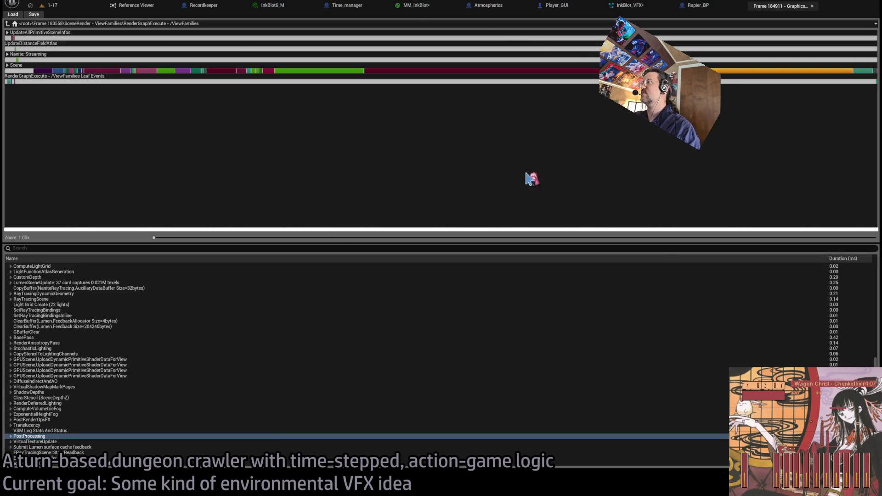
key("Down")
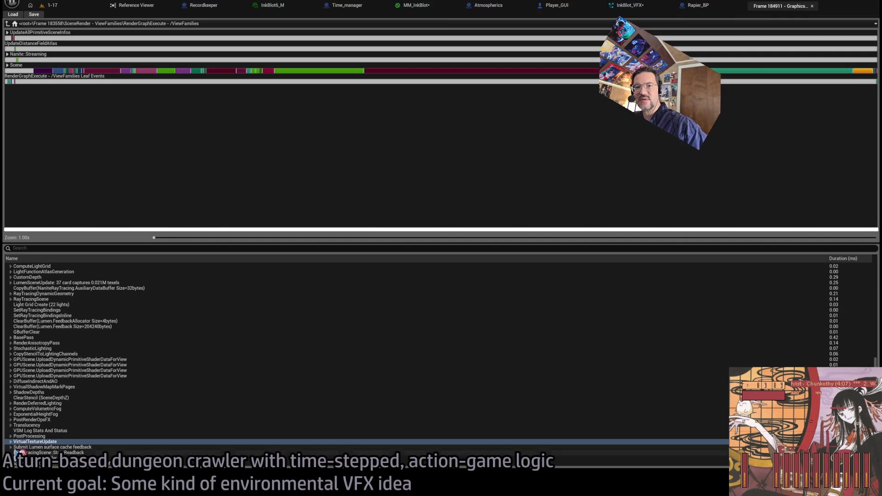
left_click(32, 442)
double_click(51, 442)
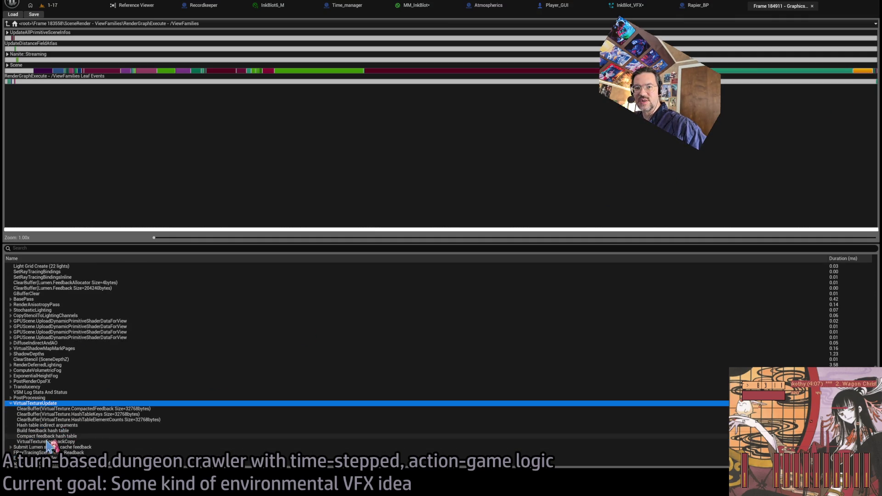
left_click(10, 404)
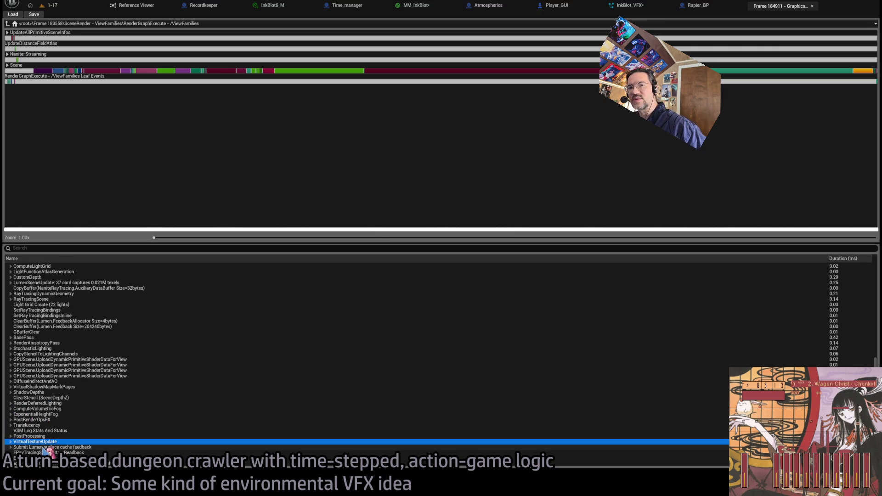
Expand PostProcessing and inspect its Debug Drawing, Tonemap and LensFlare events.
left_click(11, 436)
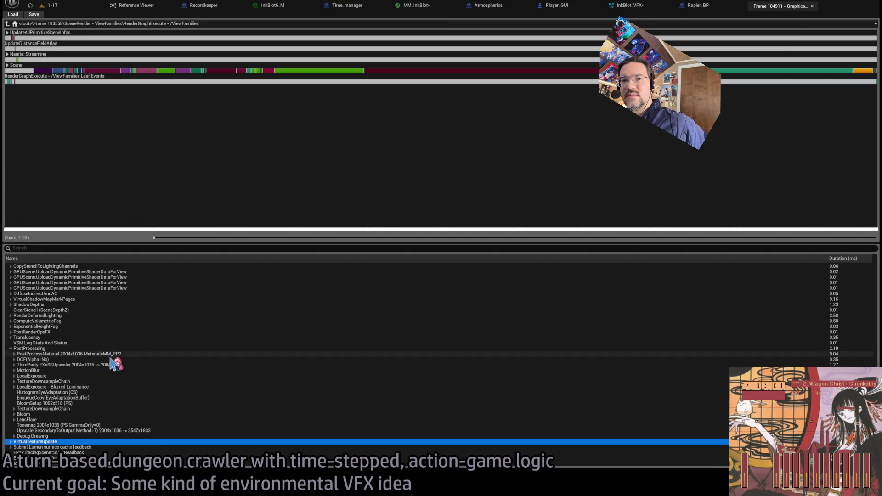
left_click(106, 437)
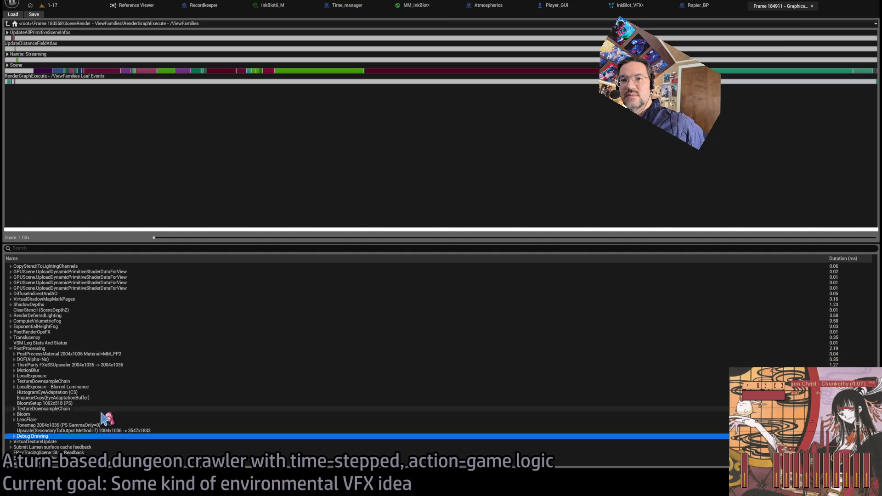
left_click(92, 425)
left_click(94, 420)
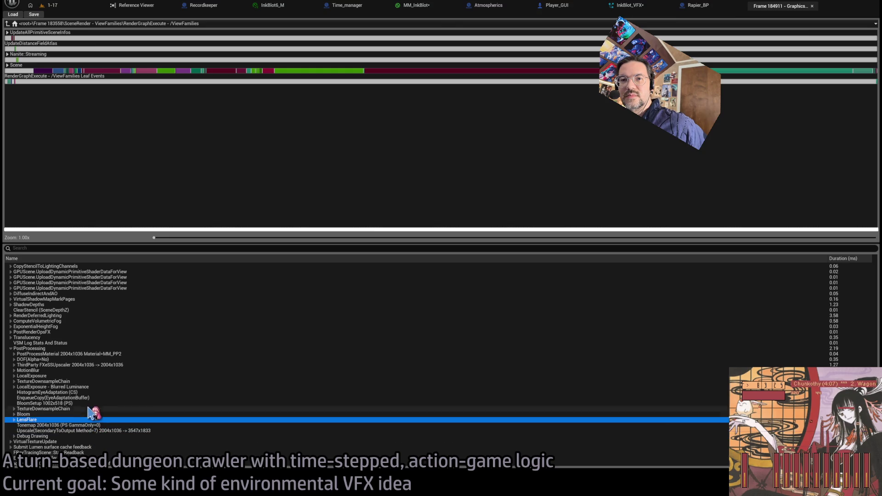
Expand Translucency and the Distortion pass with its Accumulate, Apply and Merge steps.
left_click(12, 338)
left_click(37, 343)
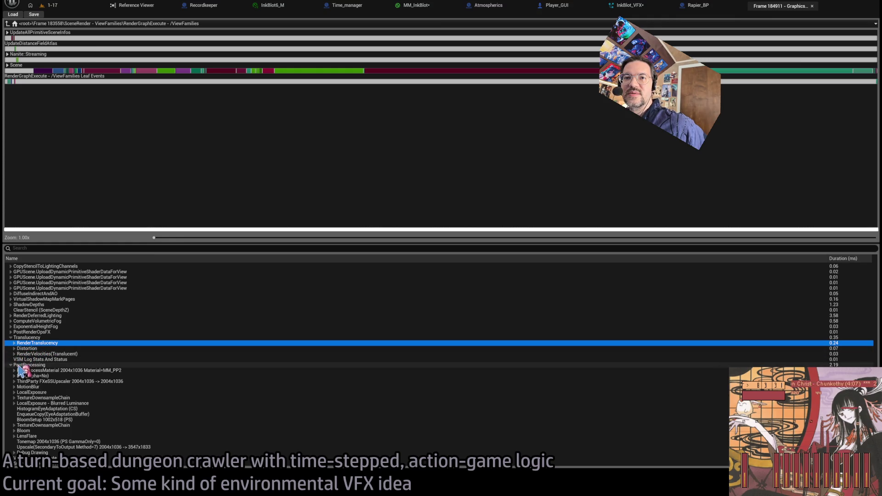
left_click(14, 354)
left_click(14, 354)
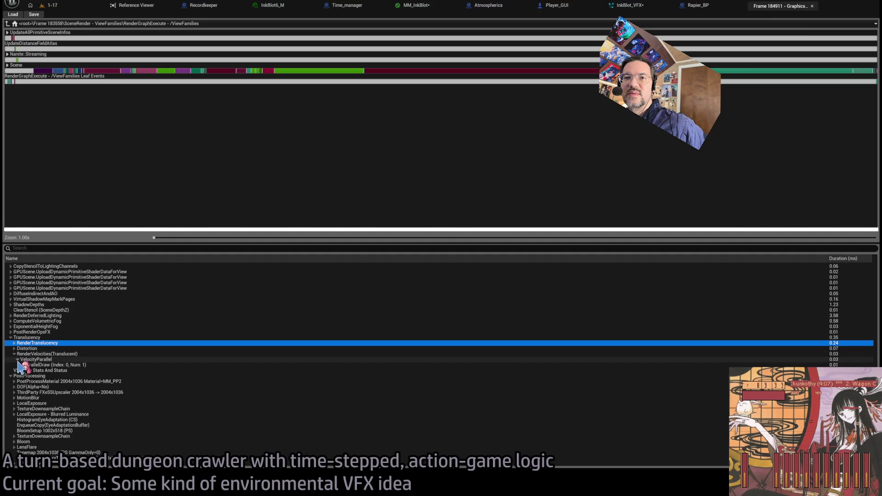
left_click(14, 349)
left_click(17, 354)
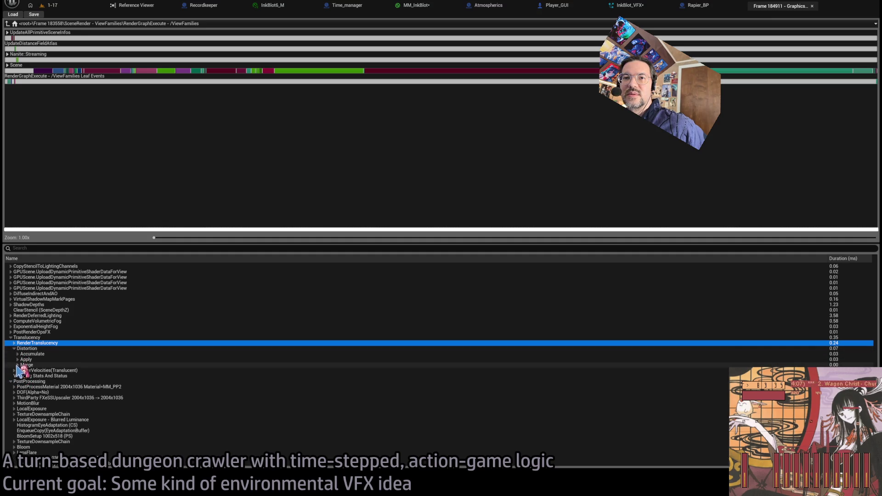
left_click(18, 370)
left_click(17, 365)
left_click(27, 359)
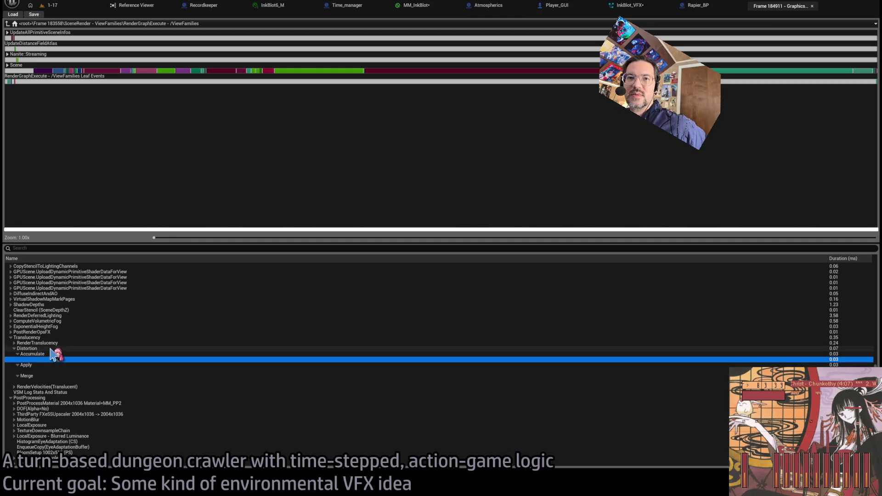
Inspect RenderTranslucency's CopySceneColor, AfterDOFModulate and BeforeDistortion translucency passes.
left_click(35, 344)
left_click(15, 343)
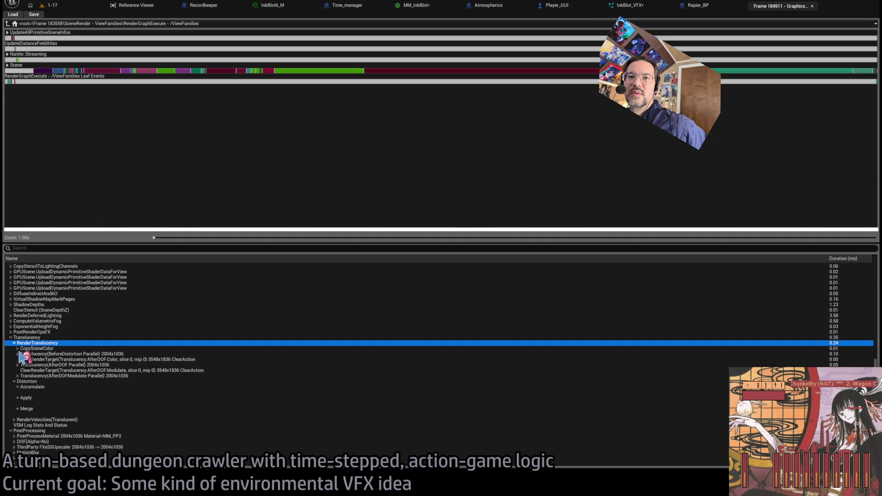
left_click(76, 349)
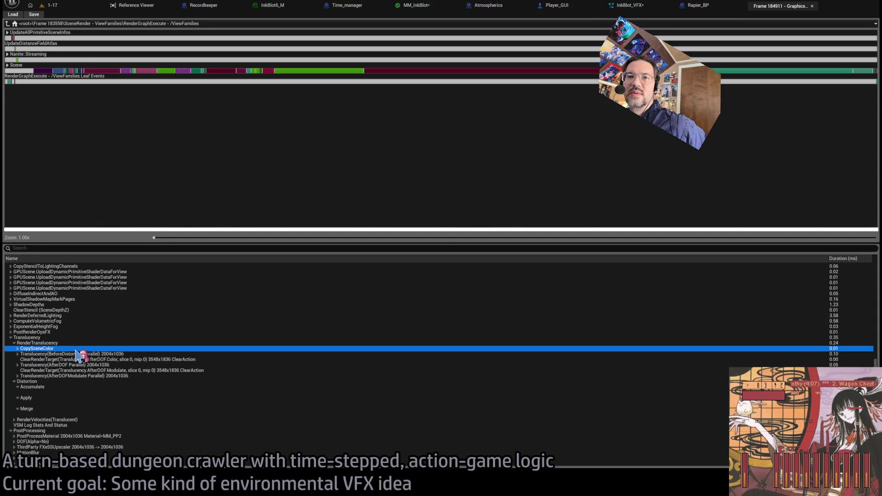
left_click(96, 377)
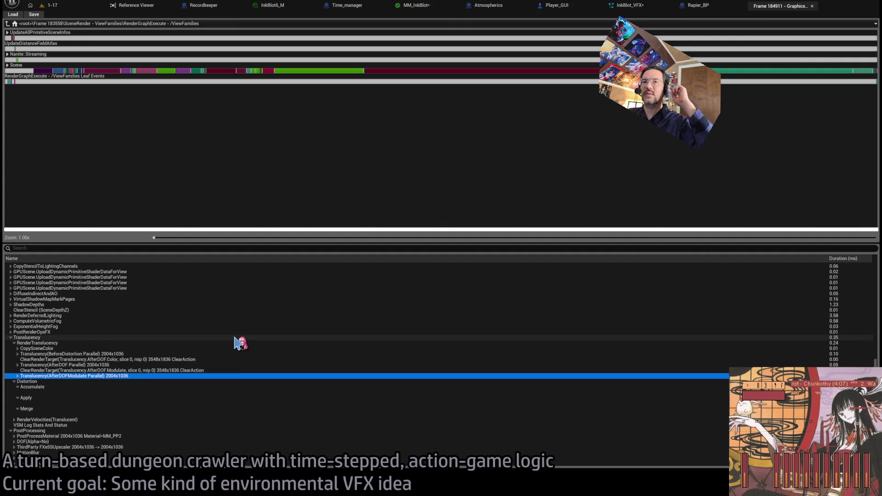
left_click(170, 354)
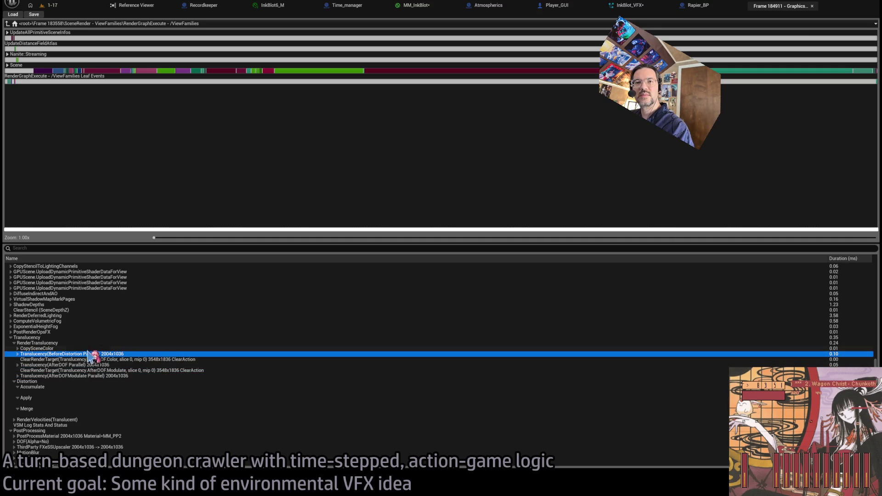
left_click(63, 349)
double_click(72, 348)
left_click(79, 353)
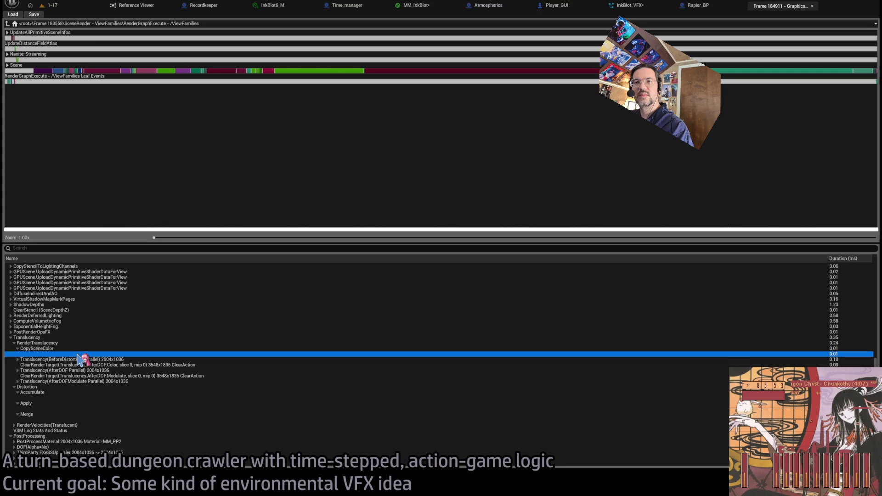
left_click(58, 344)
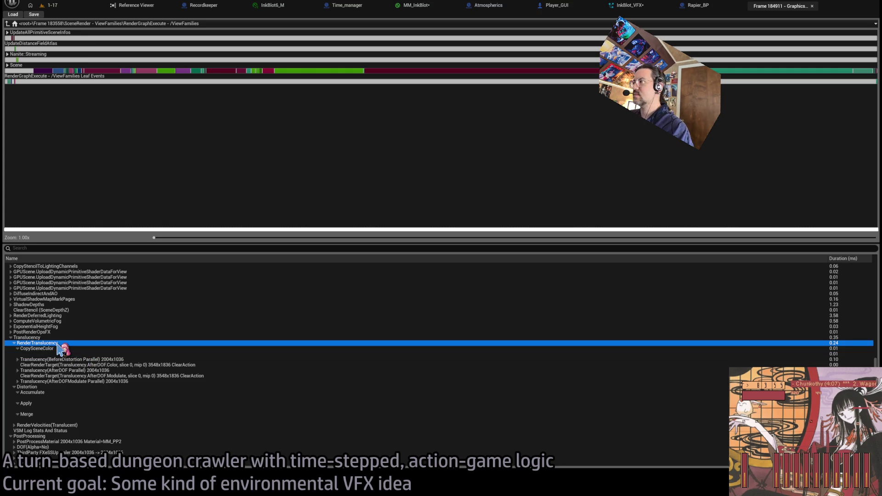
double_click(58, 344)
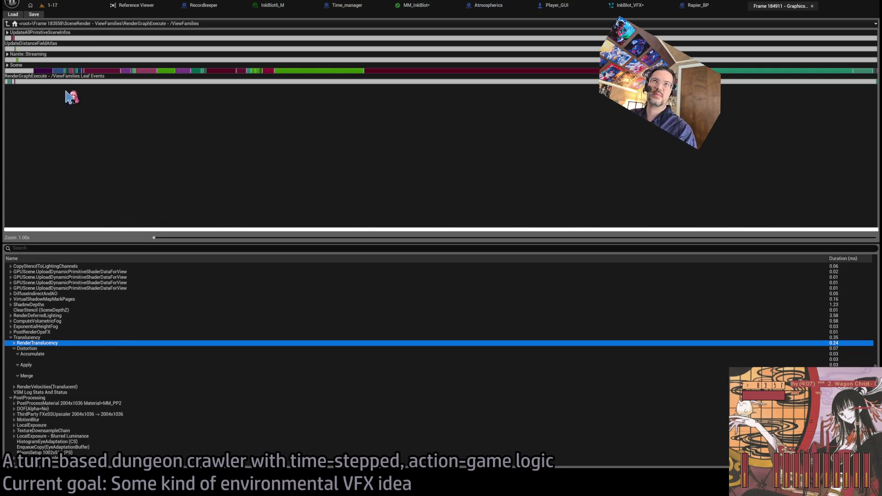
left_click(54, 6)
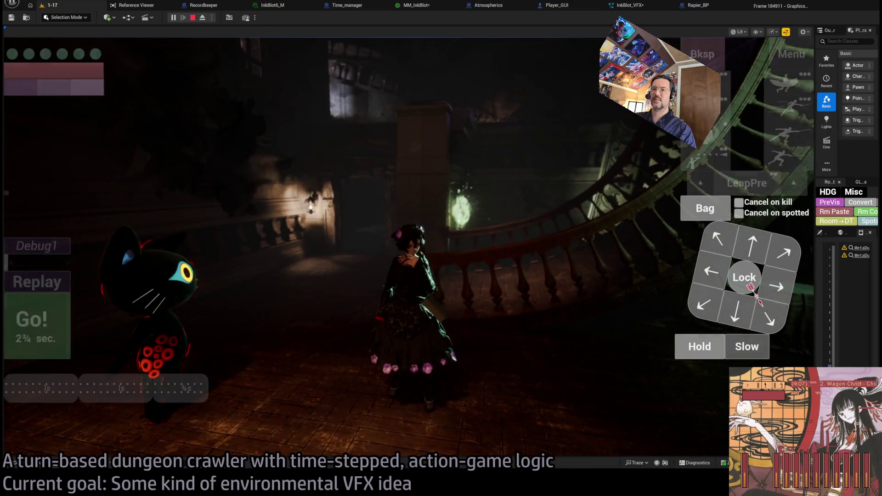
Focus the running 1-17 dungeon game, then leave it for the editor.
left_click(434, 332)
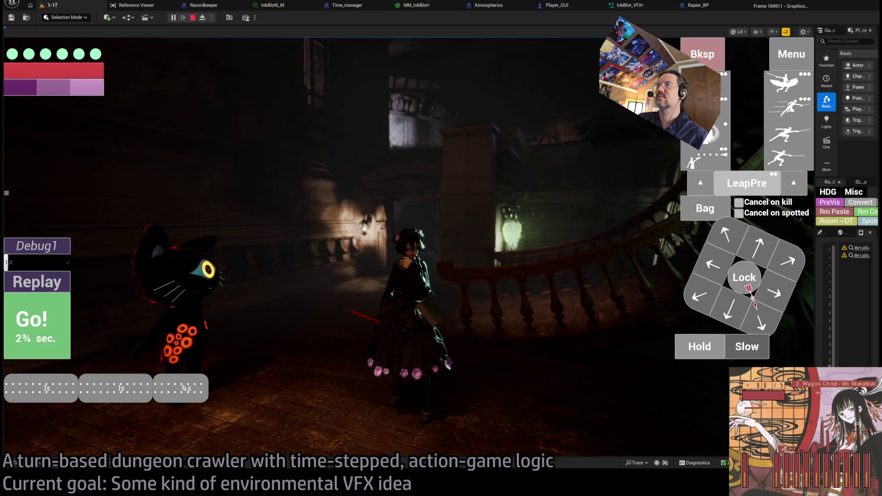
left_click(202, 19)
Inspect both Sprite Renderers of InkBlotSelector in InkBlot_VFX, then return to level 1-17.
left_click(625, 6)
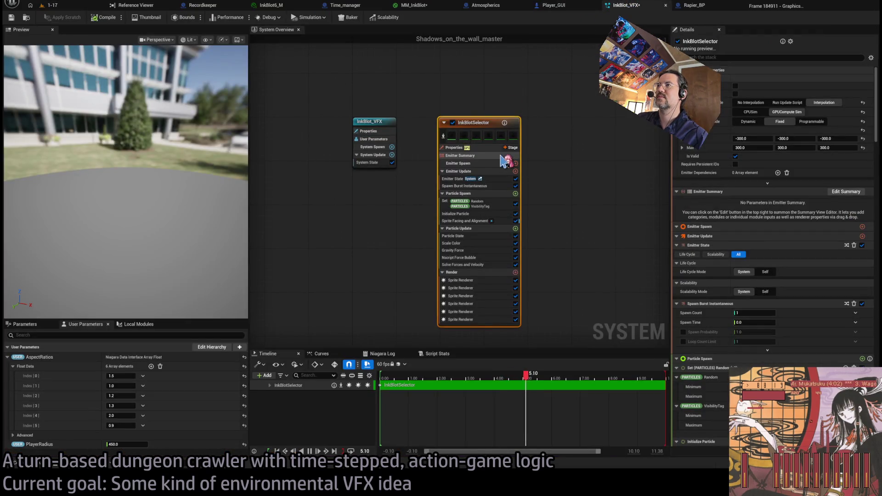
left_click(500, 131)
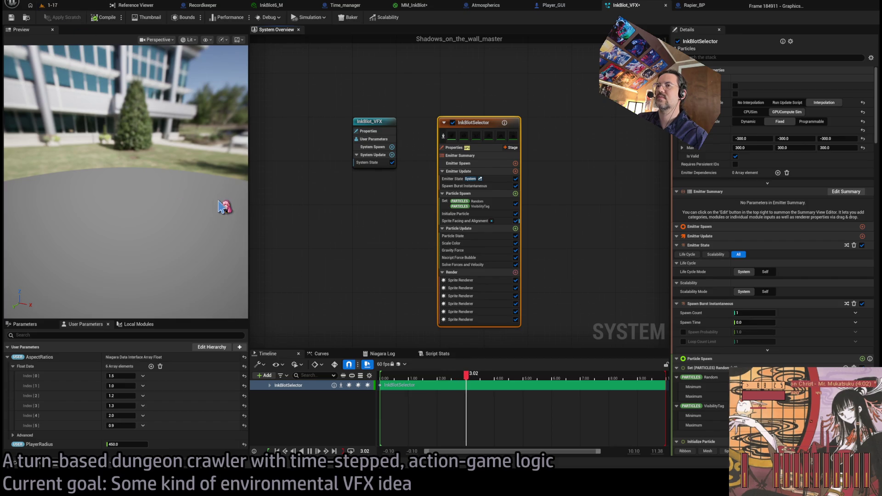
left_click(465, 280)
left_click(465, 288)
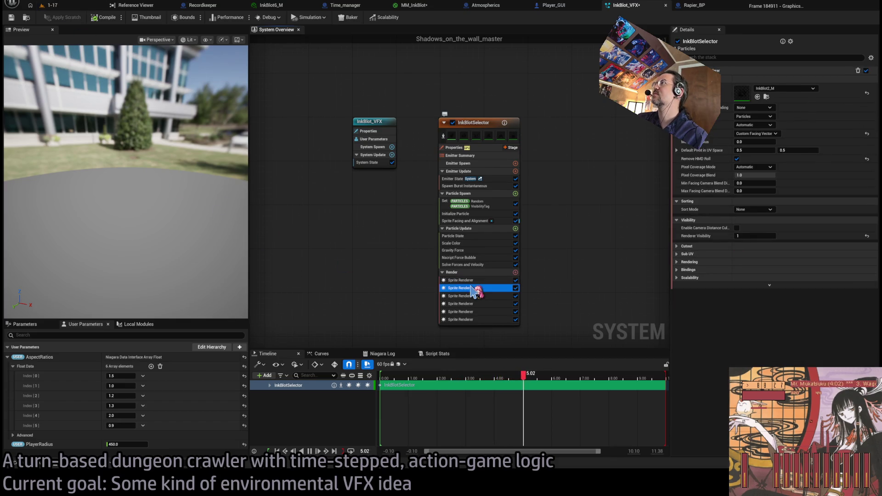
left_click(48, 5)
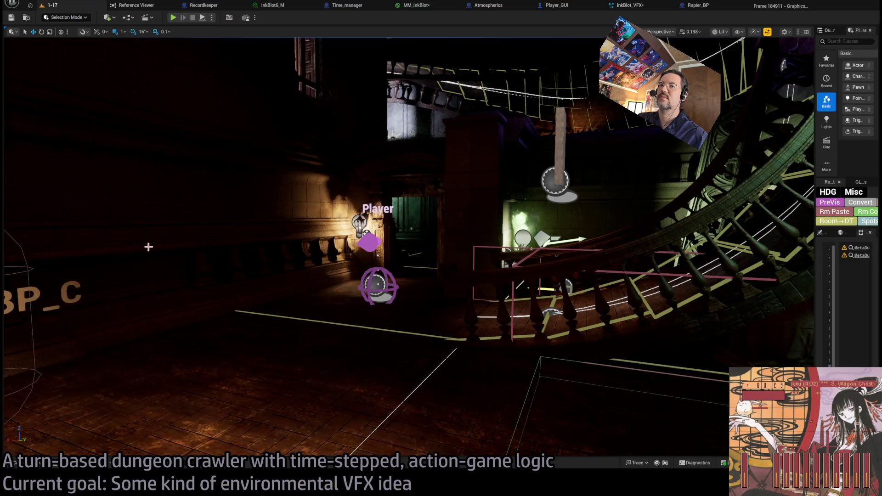
Find the Cube mesh in the Misc/Debug folder and drop it beside the Player.
left_click(15, 463)
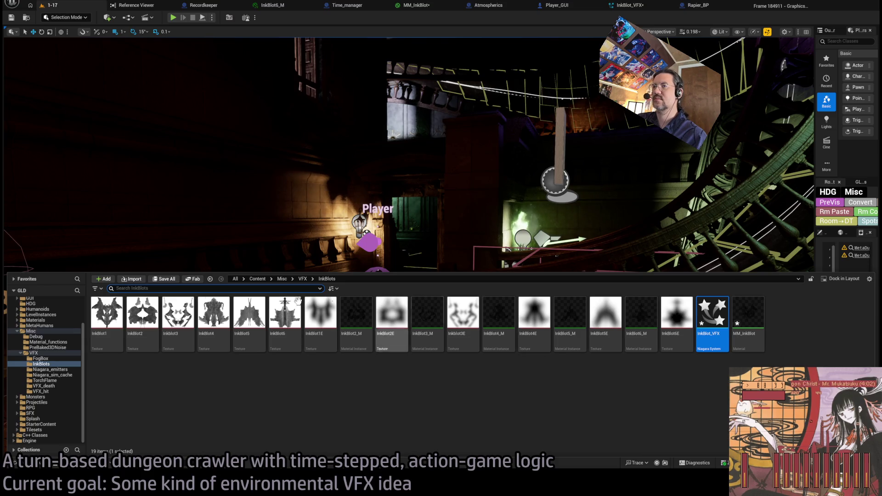
right_click(191, 227)
left_click(14, 463)
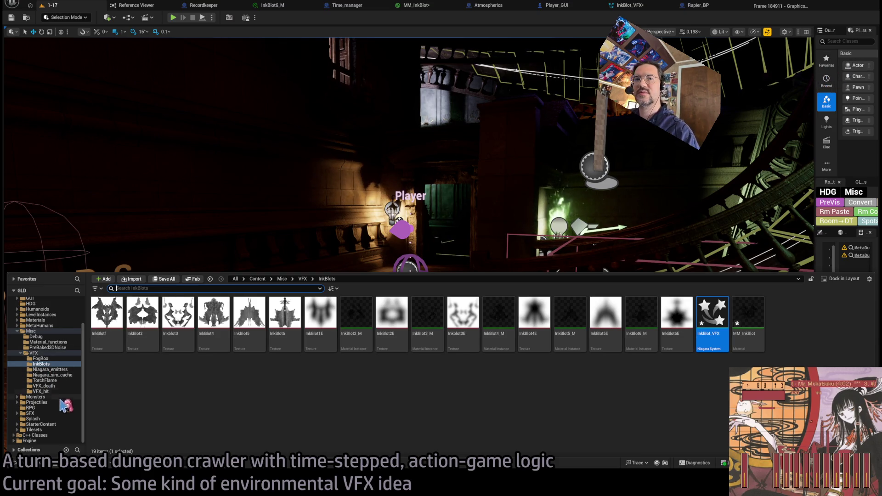
left_click(46, 418)
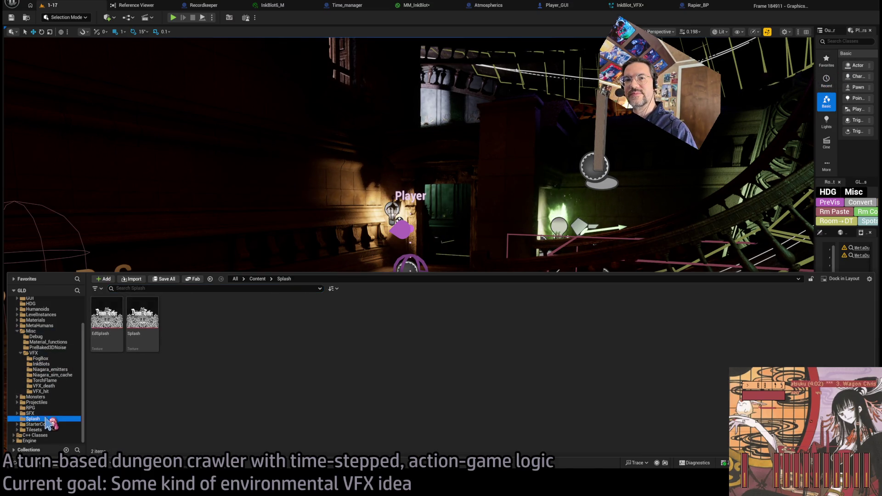
left_click(46, 413)
left_click(53, 402)
left_click(56, 408)
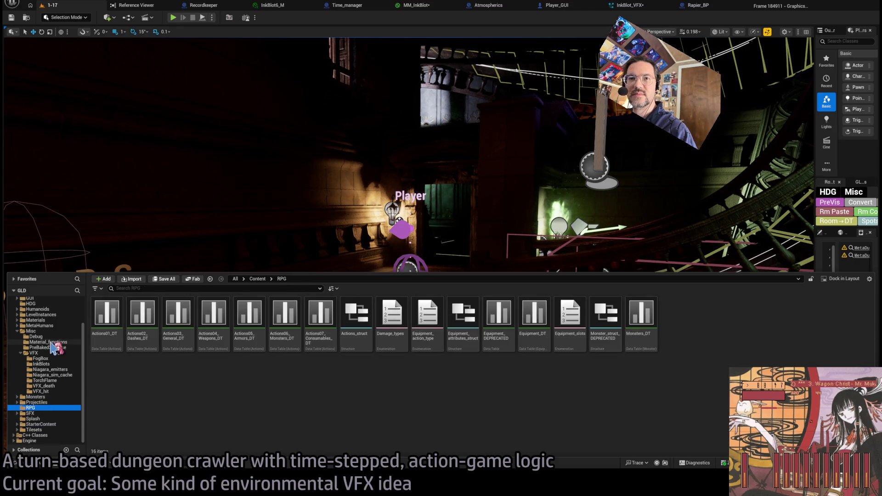
left_click(31, 331)
left_click(36, 336)
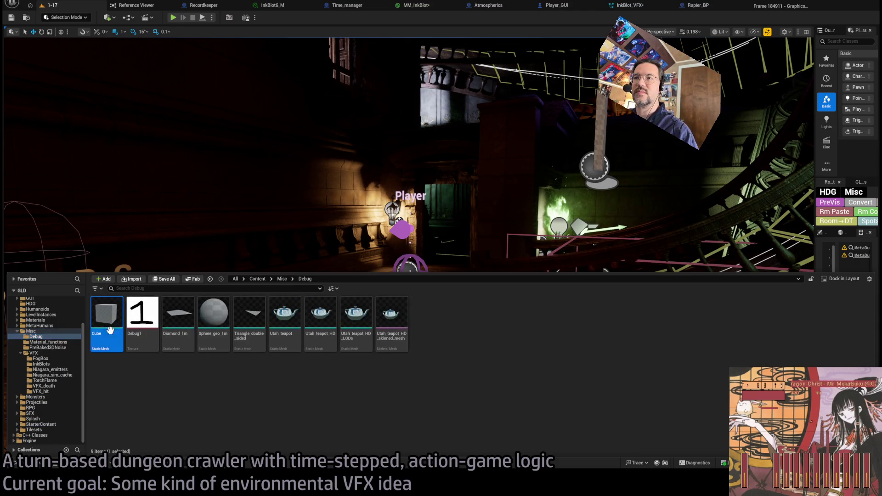
mouse_move(109, 330)
left_mouse_down()
mouse_move(253, 366)
mouse_move(296, 351)
mouse_move(282, 366)
mouse_move(284, 342)
left_mouse_up()
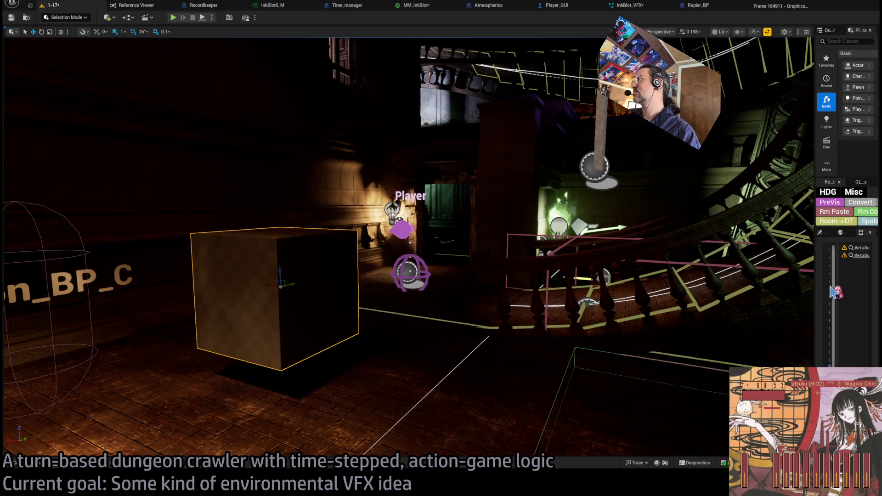
Select the placed cube, nudge it sideways, and start Play-In-Editor with Alt+P.
left_click_drag(817, 239, 640, 239)
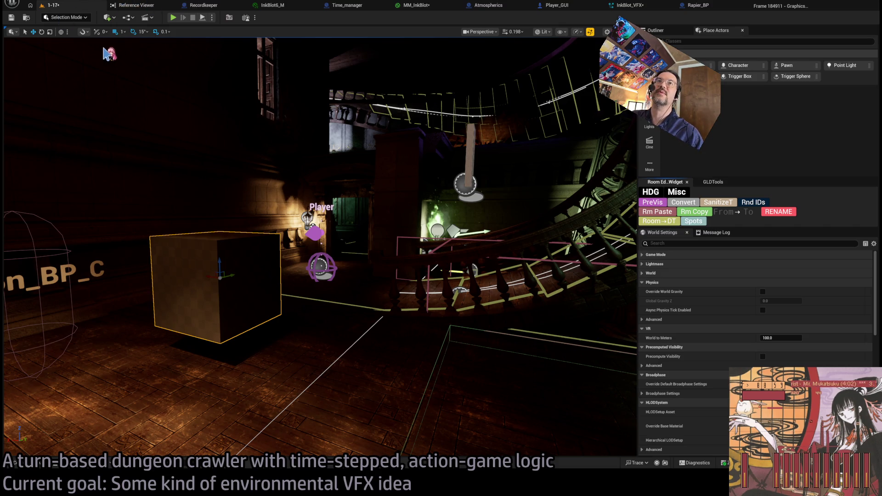
left_click(216, 285)
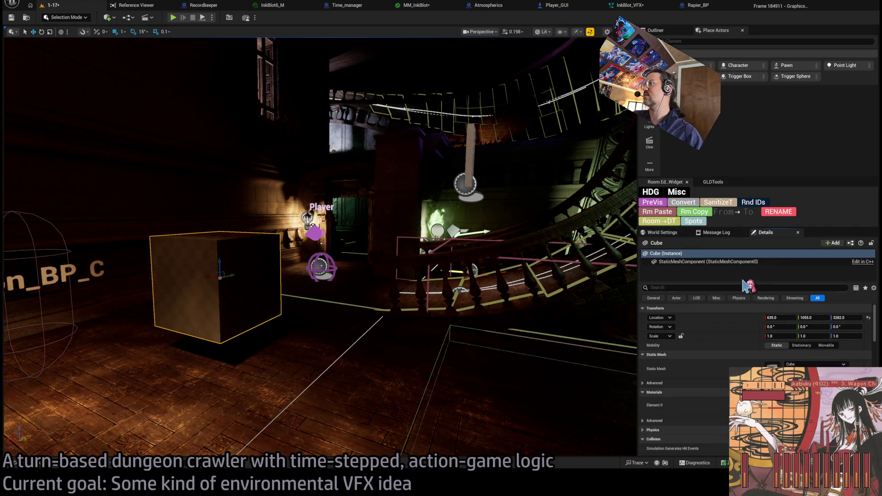
left_click_drag(668, 238, 666, 234)
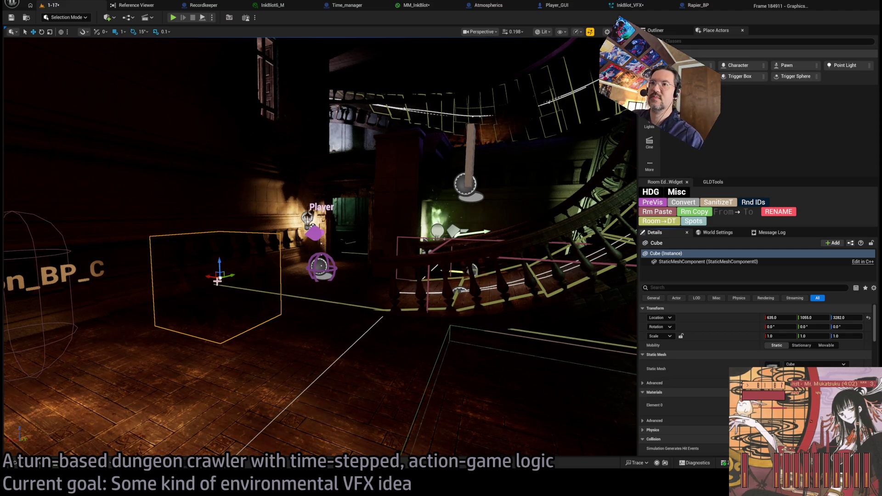
mouse_move(211, 276)
left_mouse_down()
mouse_move(368, 283)
mouse_move(286, 280)
mouse_move(262, 271)
mouse_move(257, 280)
mouse_move(238, 249)
mouse_move(285, 262)
mouse_move(347, 260)
left_mouse_up()
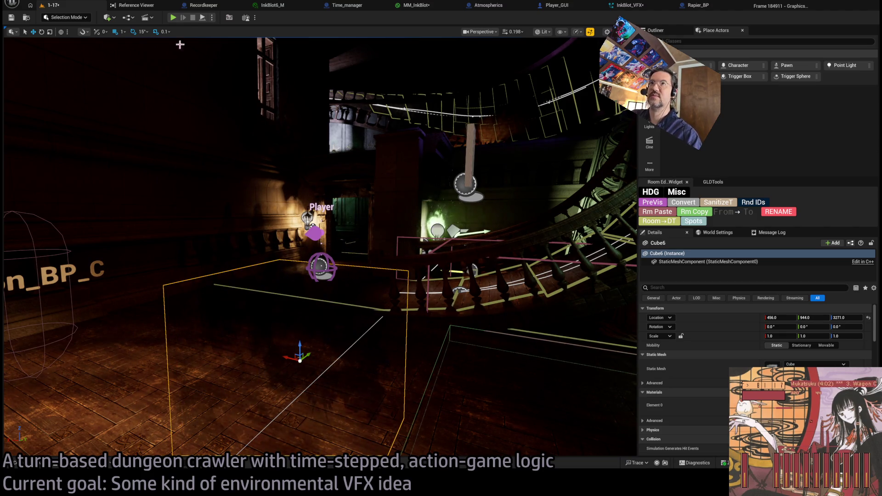
key("alt+p")
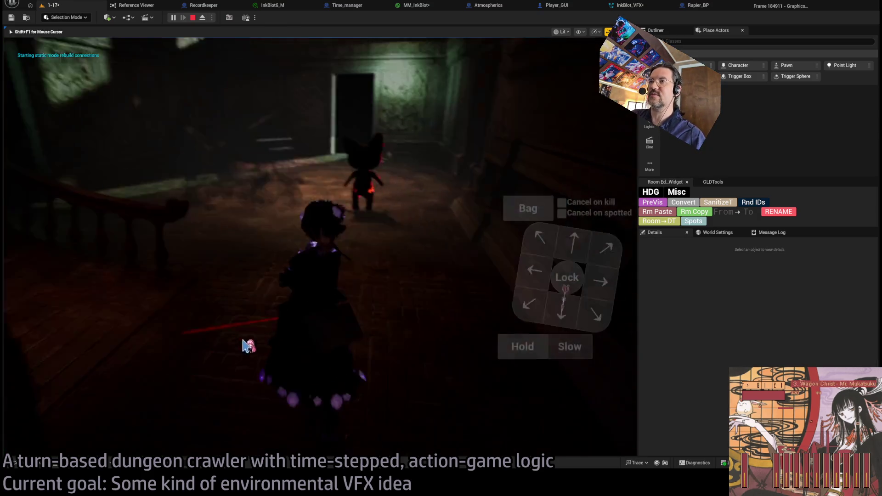
Turn the player character in the running game, then bring up the Content Drawer.
left_click(577, 238)
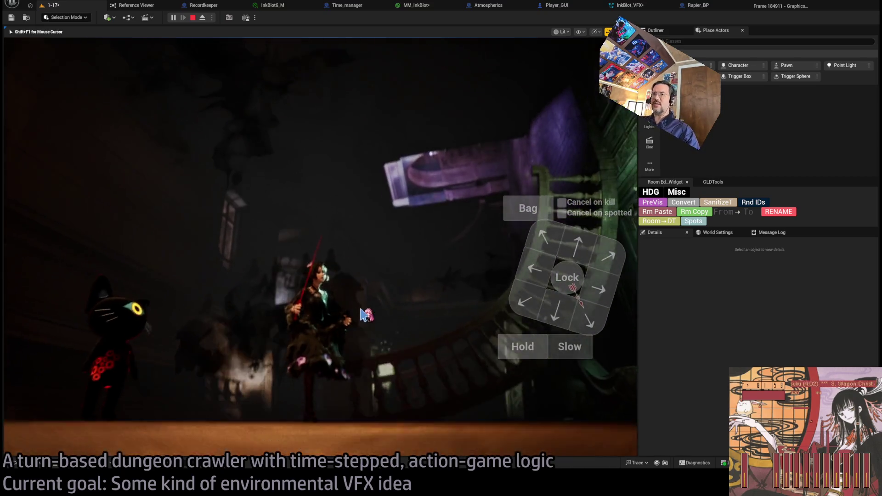
mouse_move(536, 69)
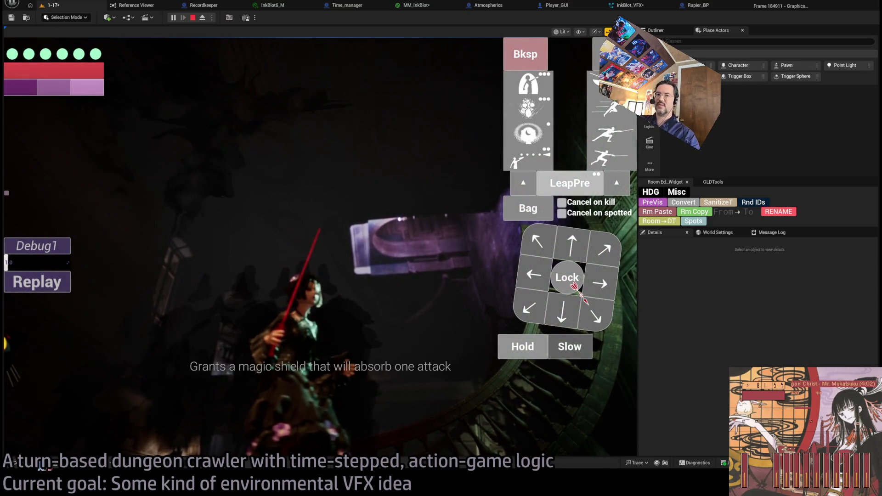
left_click(14, 463)
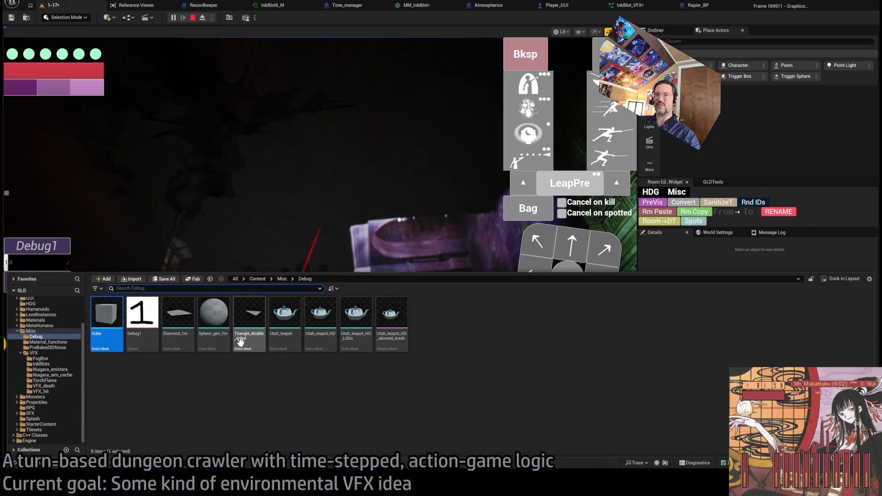
Search the Content folder for '_pp2' and open the MM_PP2 material.
scroll(52, 324, "up", 2)
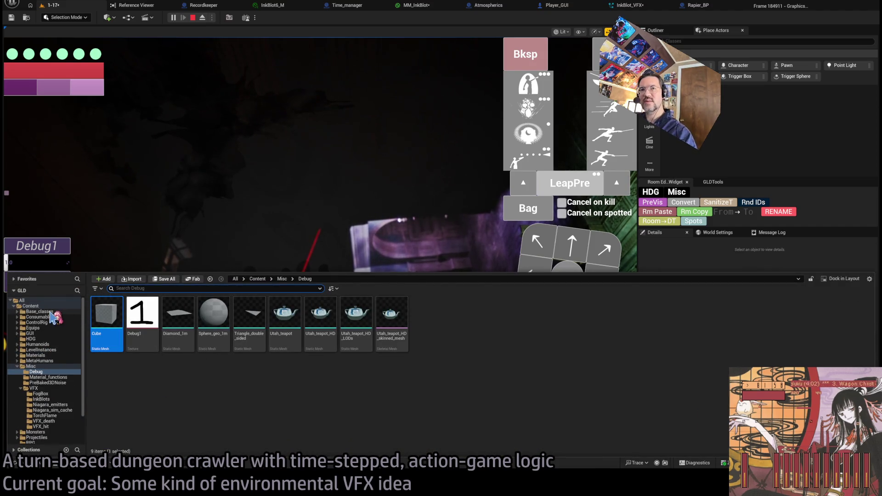
left_click(50, 306)
type("mm")
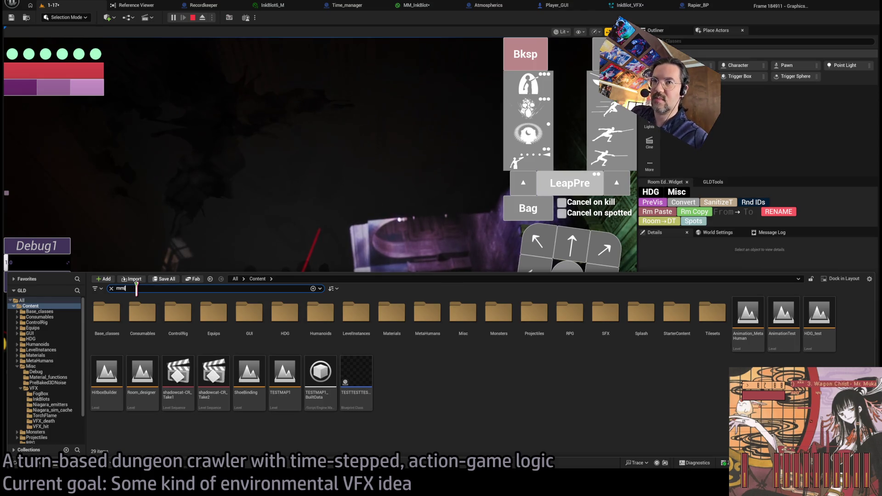
type("_")
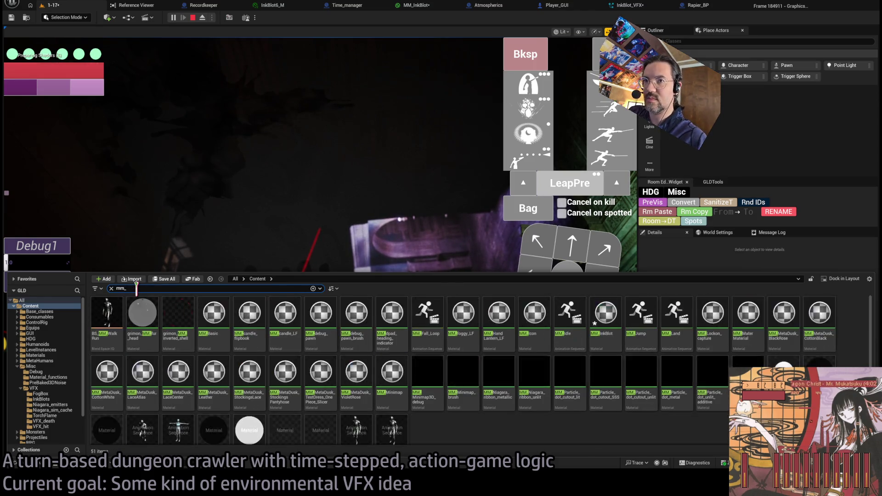
type("pp2")
key("Return")
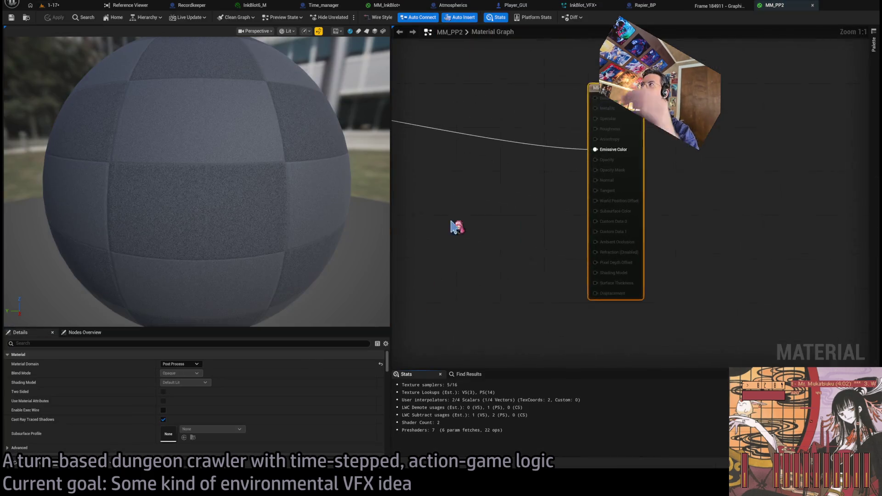
Wire the Depth result straight into Emissive Color, bypassing PulseDebug.
scroll(725, 191, "up", 4)
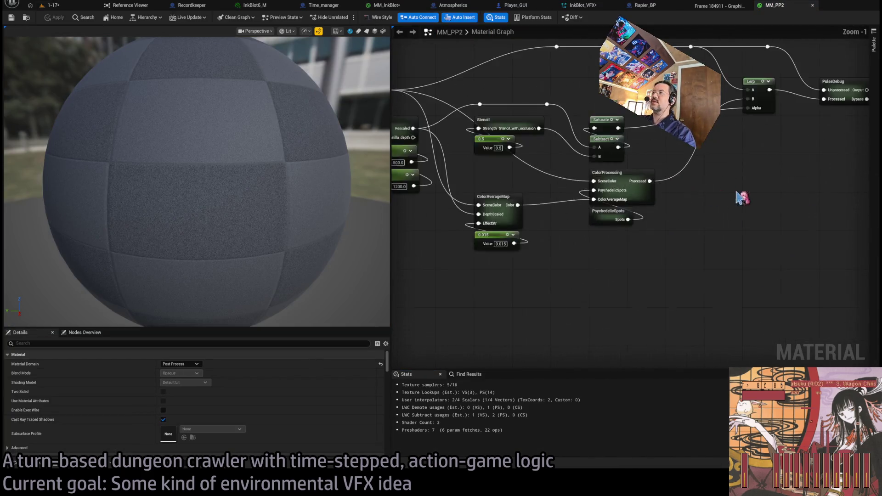
left_click_drag(561, 218, 579, 227)
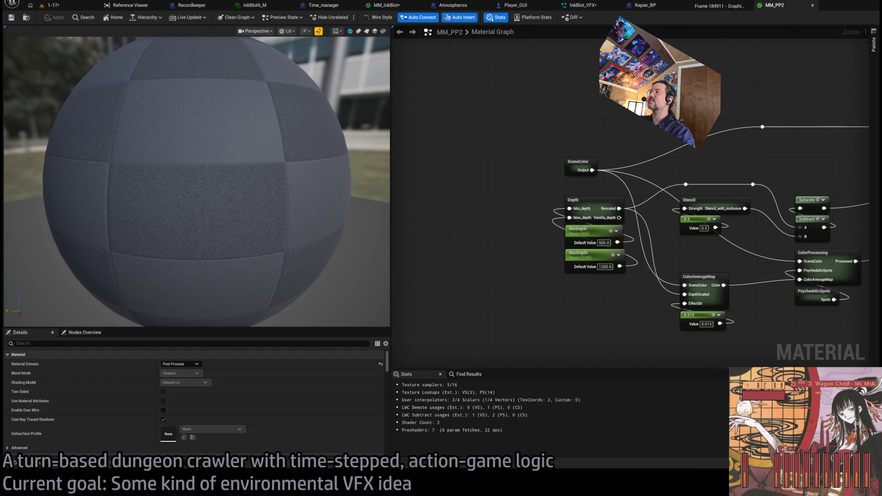
scroll(525, 235, "down", 2)
left_click_drag(525, 234, 421, 225)
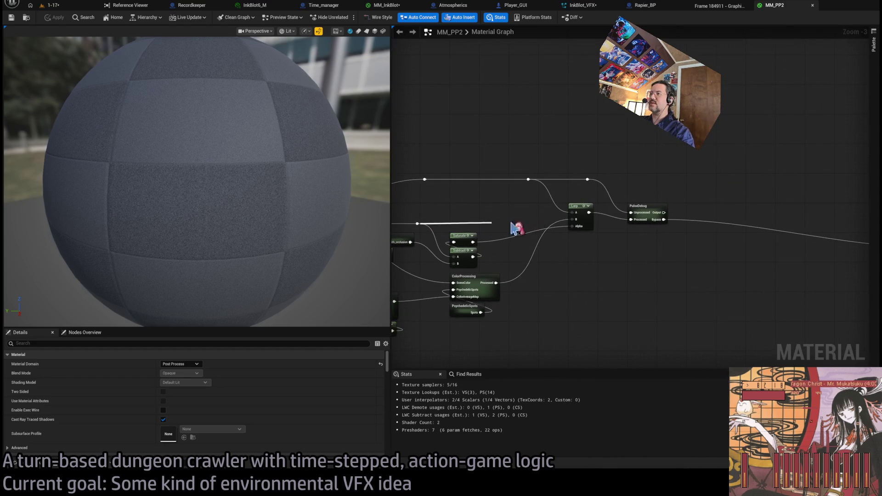
mouse_move(560, 249)
left_mouse_down()
mouse_move(827, 240)
mouse_move(840, 248)
left_mouse_up()
left_click(70, 7)
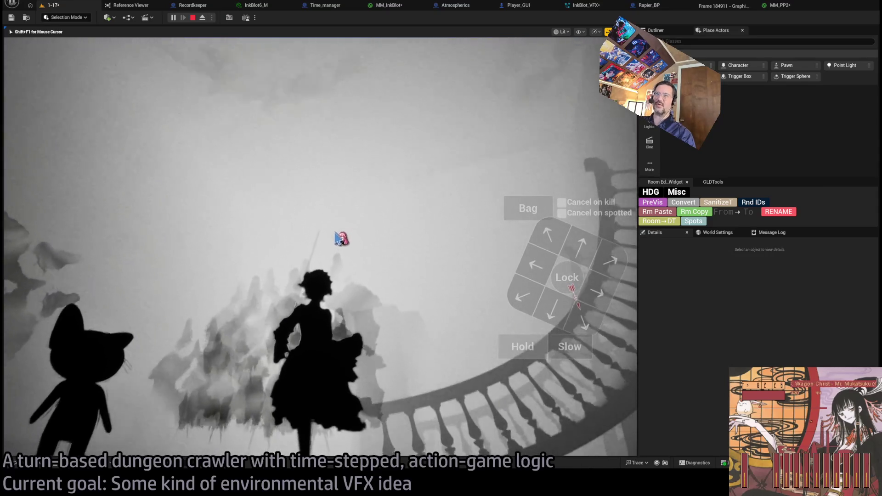
Return to the MM_PP2 material graph after viewing the grayscale depth silhouettes.
left_click(780, 6)
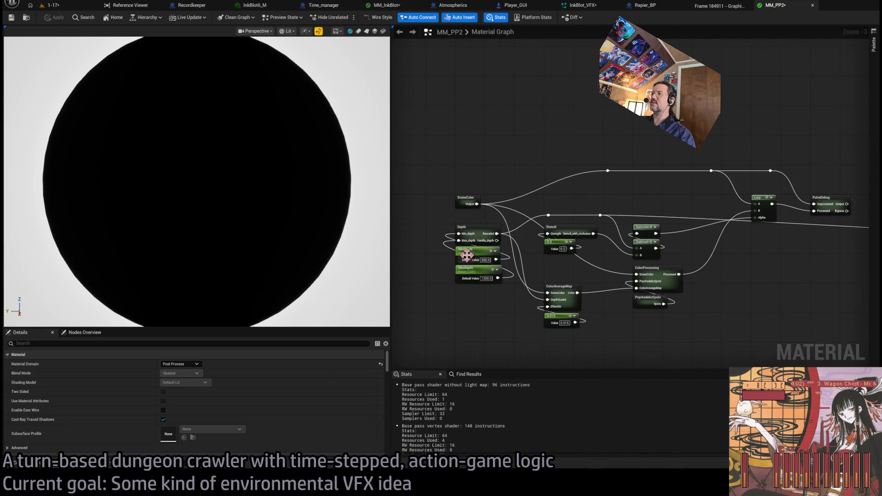
Open the Depth node's subgraph and select its Absolute World Position node.
left_click(467, 250)
double_click(480, 237)
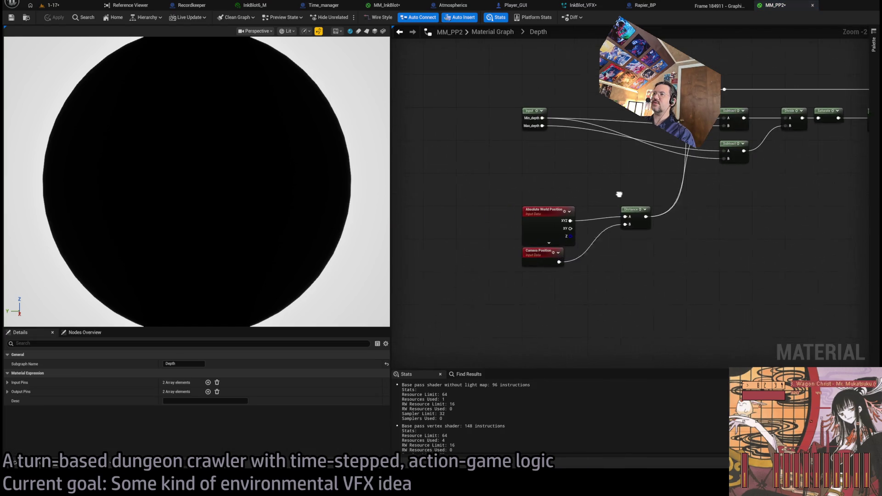
left_click(554, 232)
left_click_drag(558, 289, 575, 179)
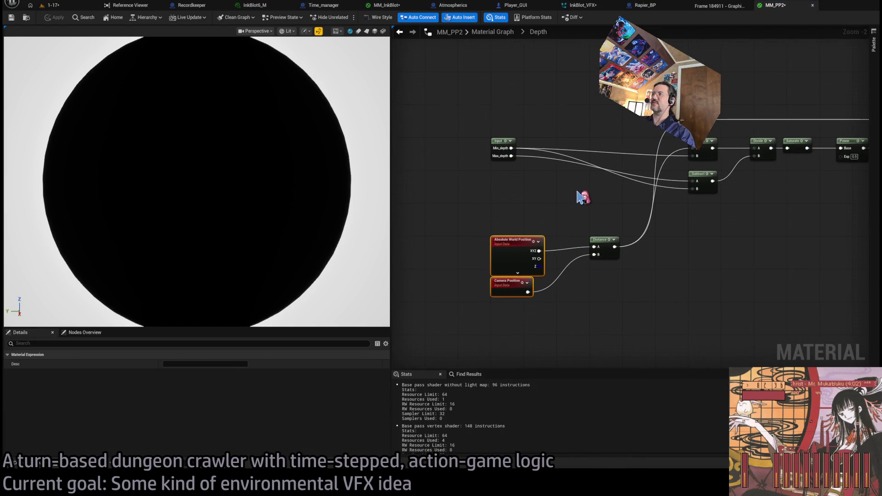
left_click(570, 283)
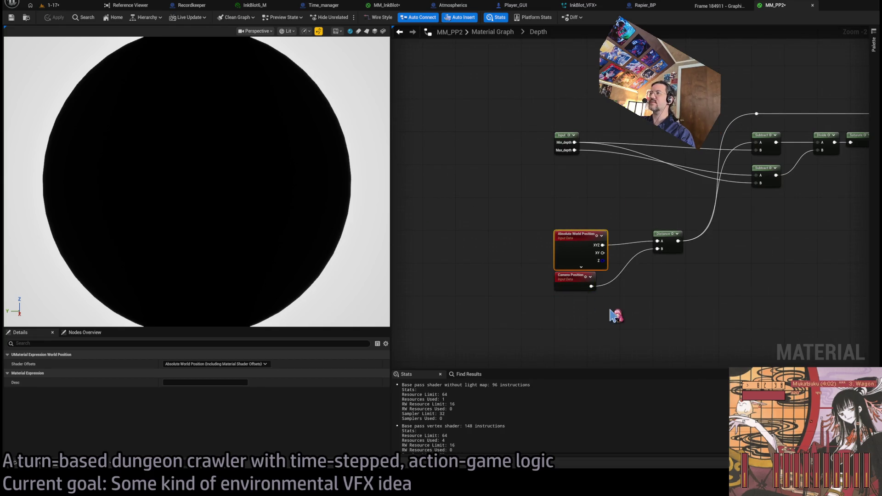
left_click(555, 252)
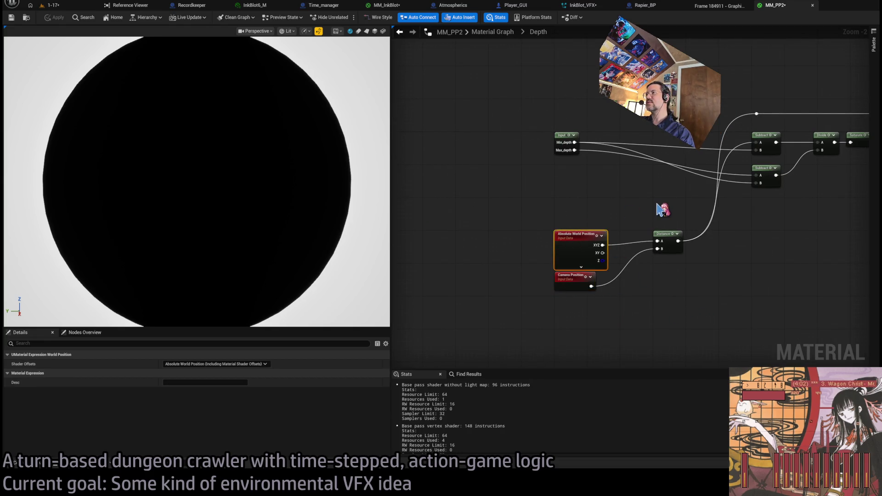
left_click(653, 214)
left_click(585, 249)
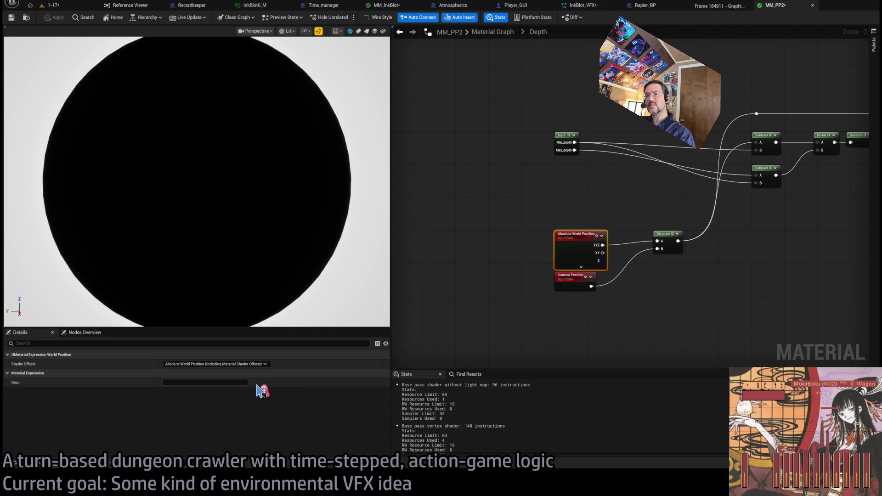
Set Shader Offsets to Including Material Shader Offsets and apply MM_PP2.
scroll(556, 276, "up", 2)
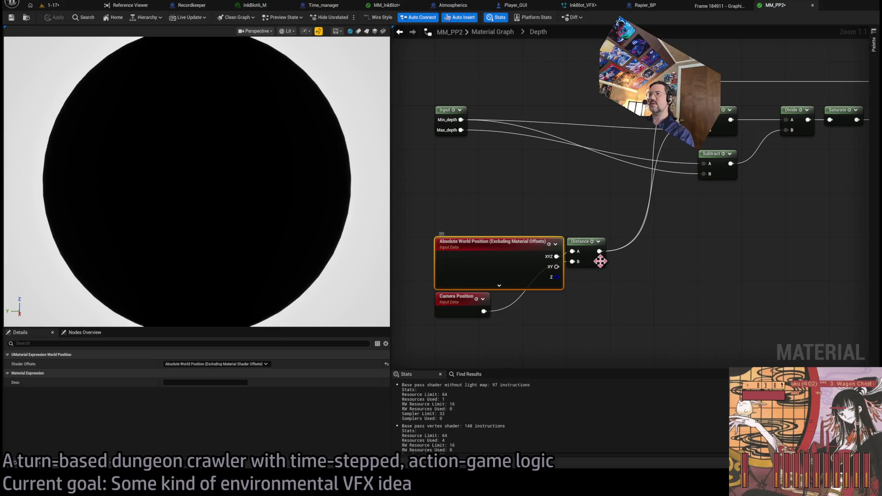
left_click(217, 364)
left_click(230, 376)
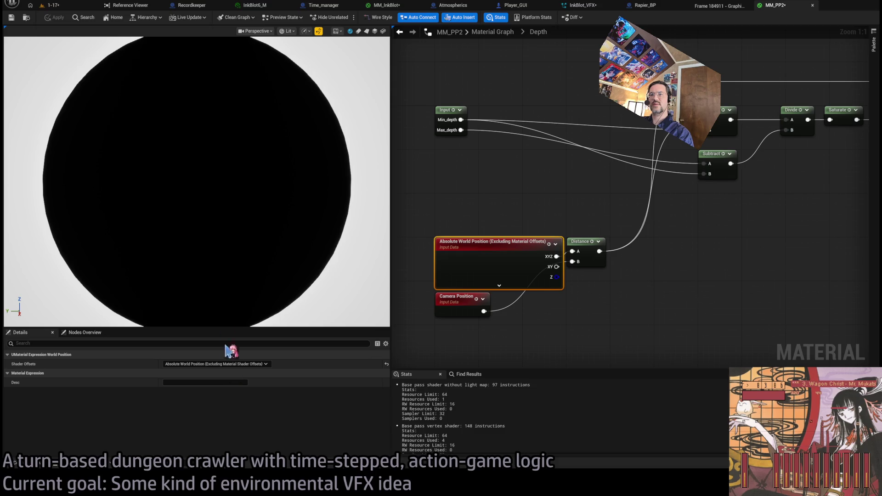
left_click(55, 18)
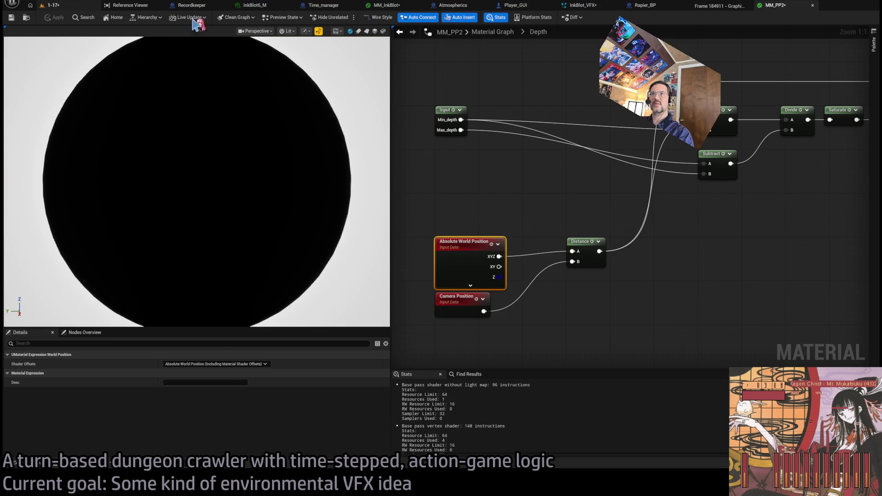
Return to the main MM_PP2 graph and check the result in the running game.
left_click(505, 33)
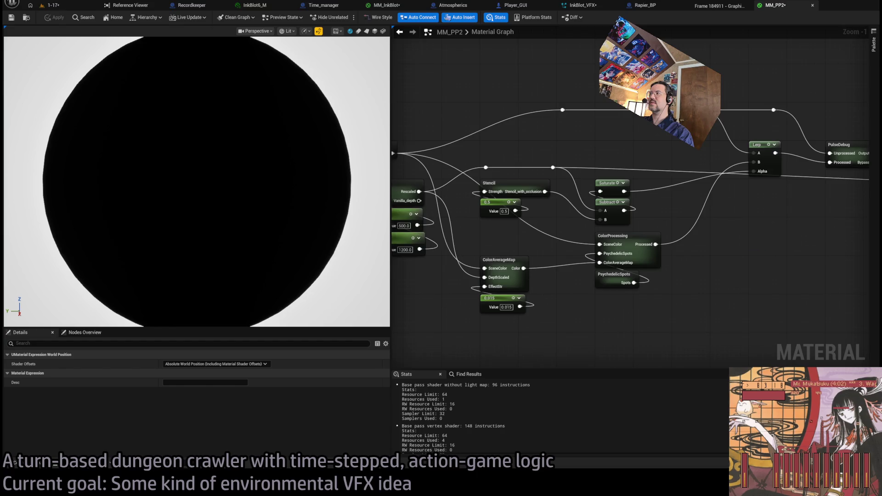
left_click_drag(783, 176, 528, 193)
left_click_drag(649, 229, 469, 236)
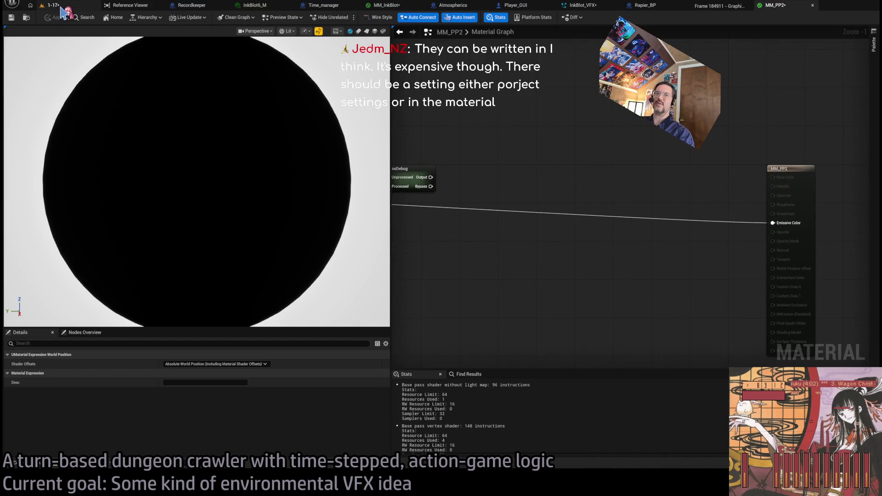
left_click(61, 8)
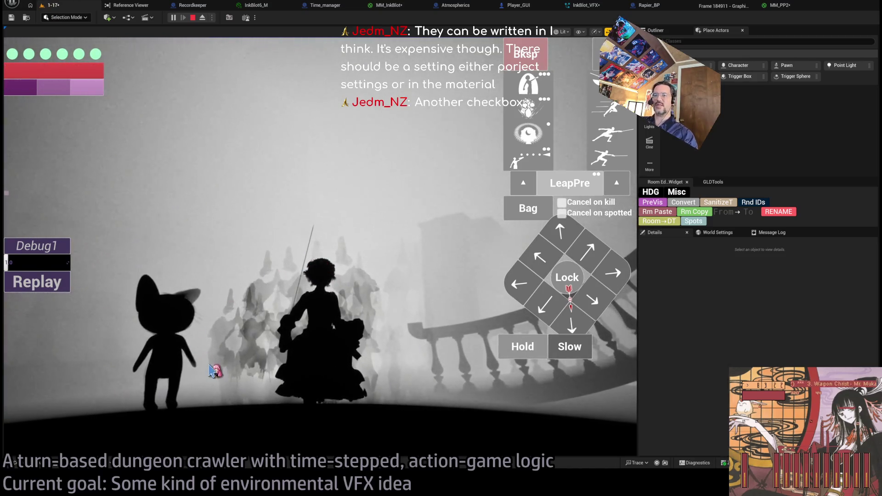
left_click(754, 7)
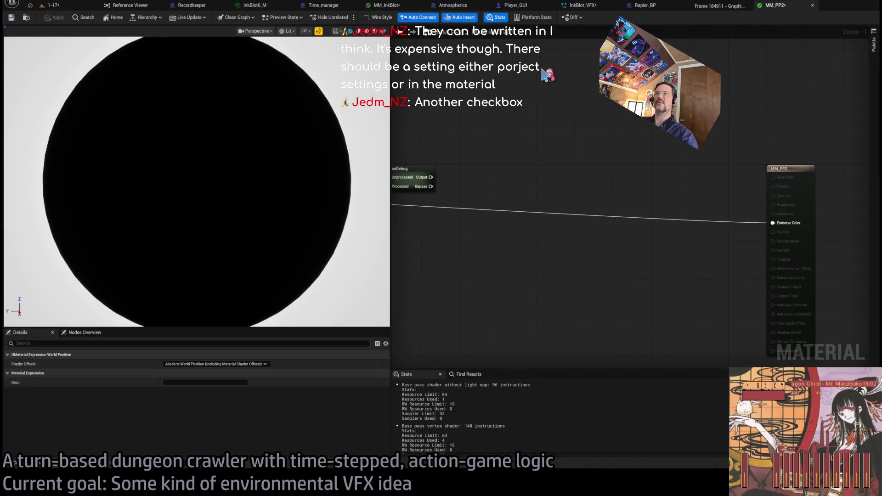
left_click(386, 6)
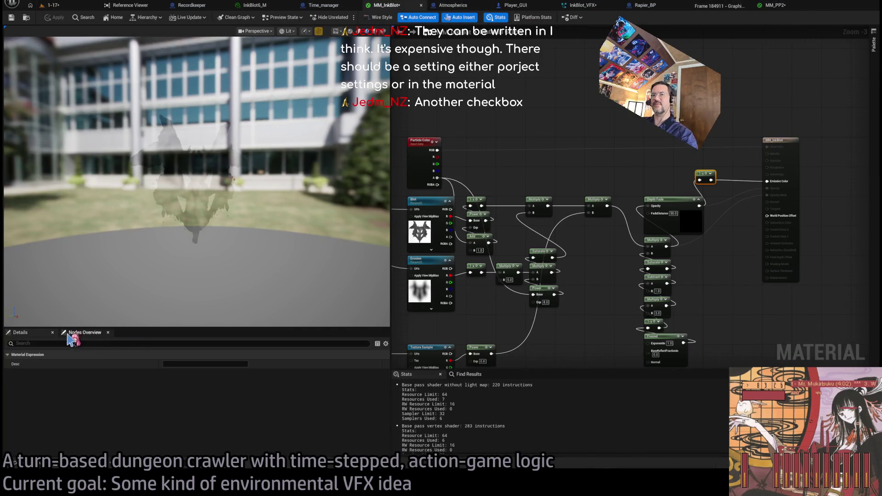
Survey the MM_InkBlot graph from the Blot and Erosion nodes to the output node.
left_click(55, 334)
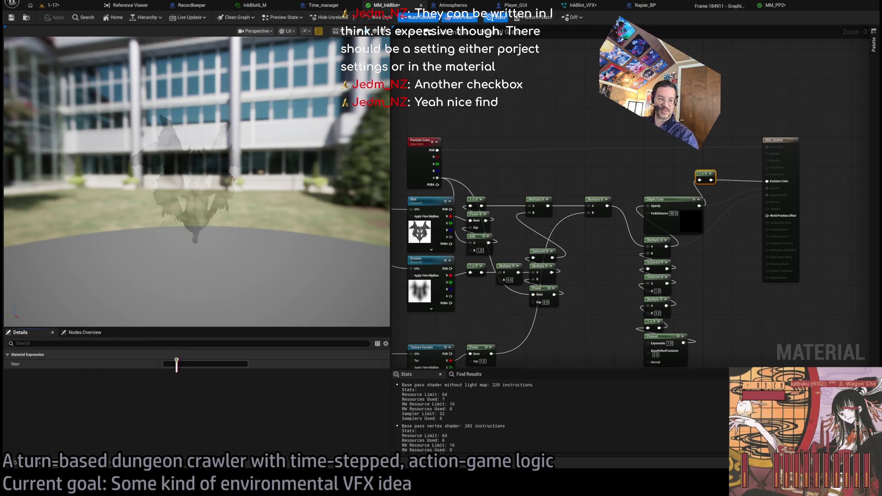
left_click_drag(553, 128, 673, 137)
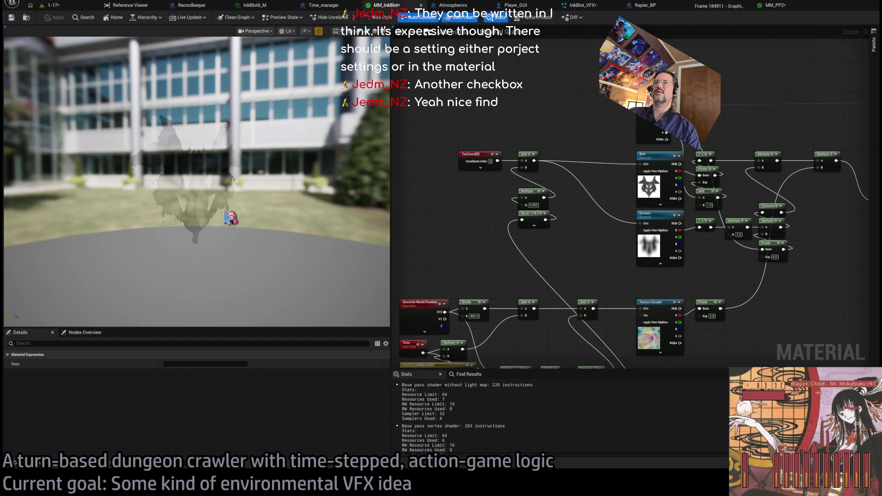
left_click_drag(224, 213, 246, 217)
scroll(491, 228, "down", 3)
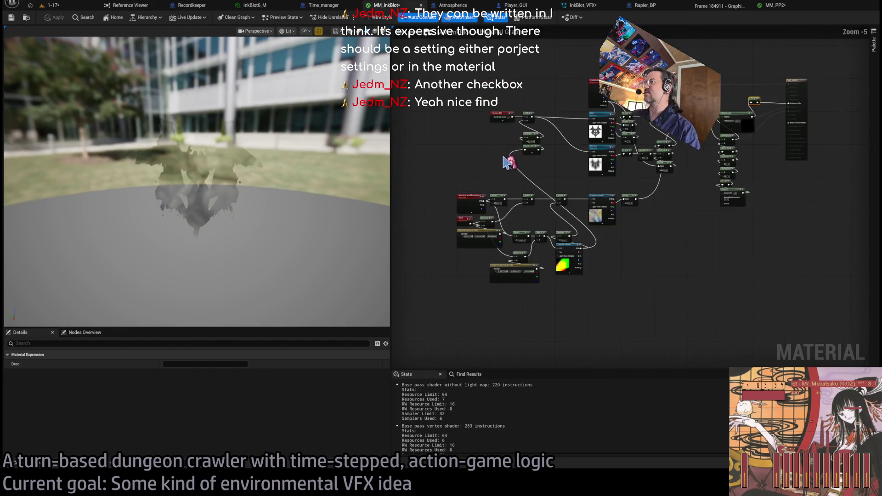
scroll(471, 193, "up", 3)
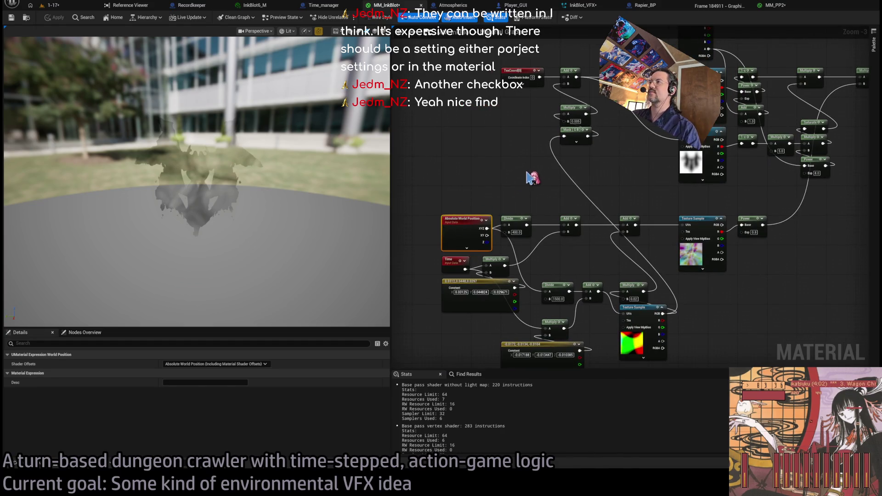
left_click(533, 179)
mouse_move(607, 186)
left_mouse_down()
mouse_move(477, 197)
mouse_move(526, 197)
left_mouse_up()
left_click_drag(592, 203, 595, 185)
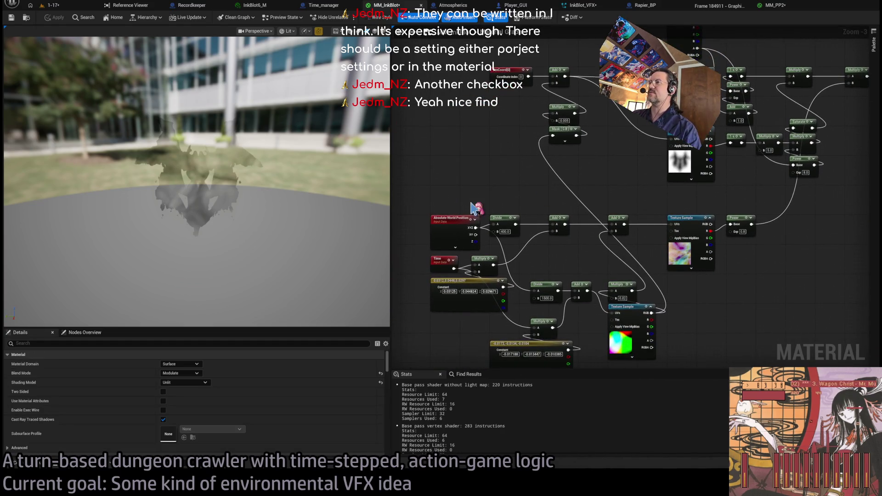
left_click(453, 225)
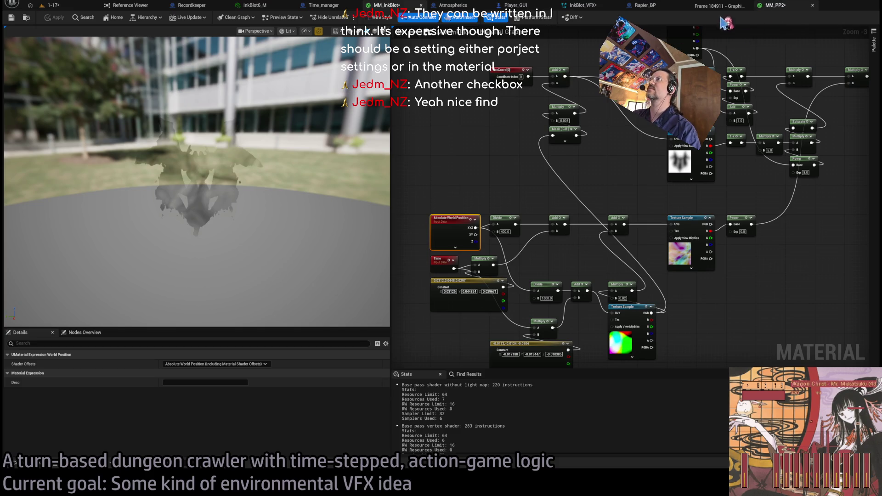
left_click_drag(478, 183, 285, 186)
left_click_drag(593, 184, 399, 179)
left_click(600, 174)
type("dep")
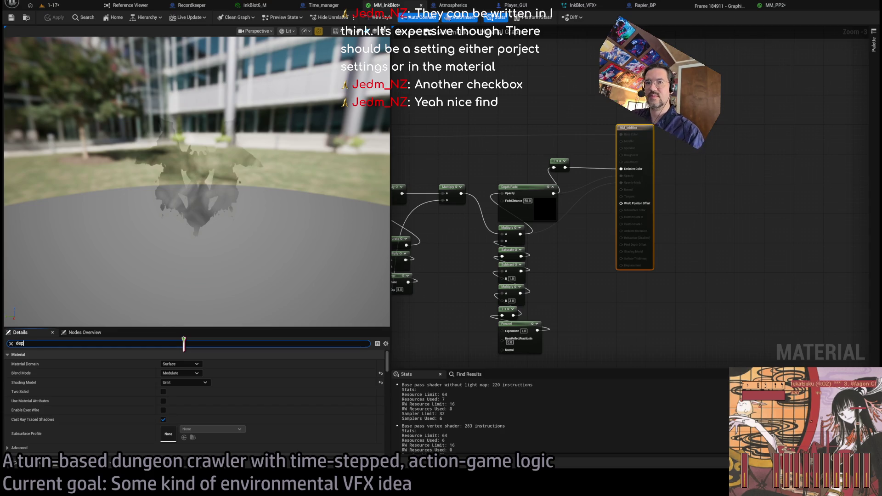
Enable Output Depth and Velocity on MM_InkBlot and start Play-In-Editor.
type("th")
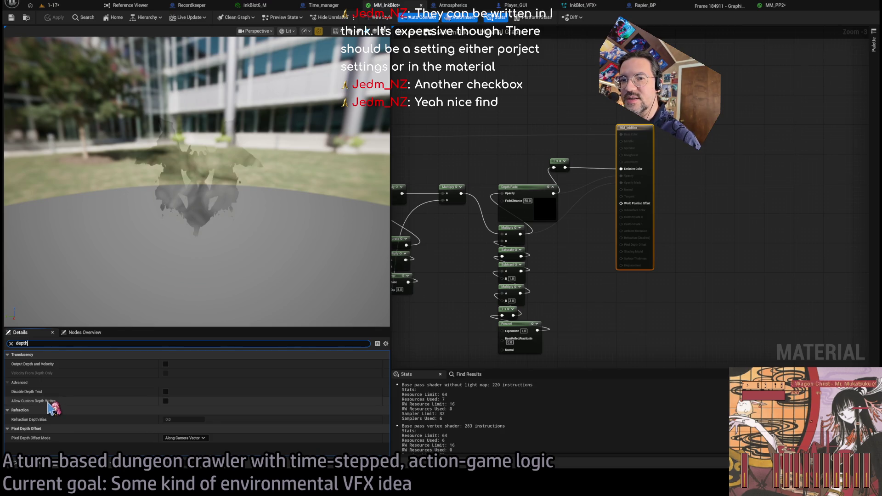
left_click(162, 366)
left_click(166, 364)
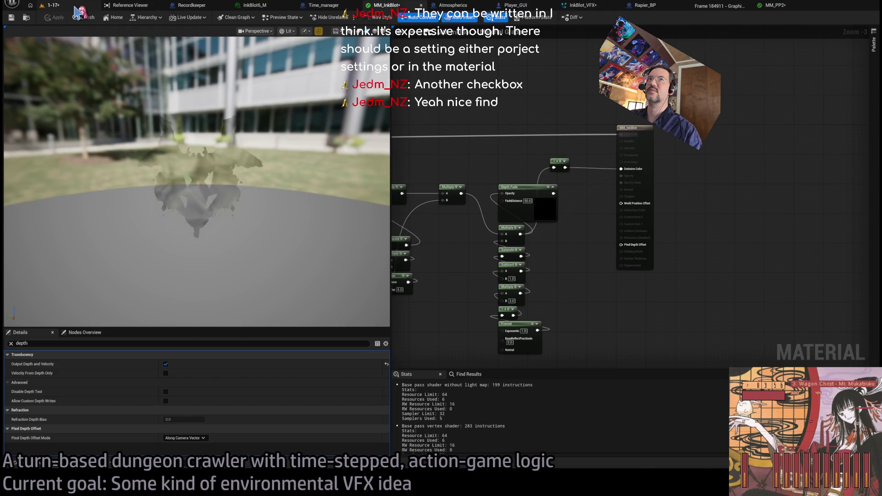
left_click(76, 10)
key("alt+p")
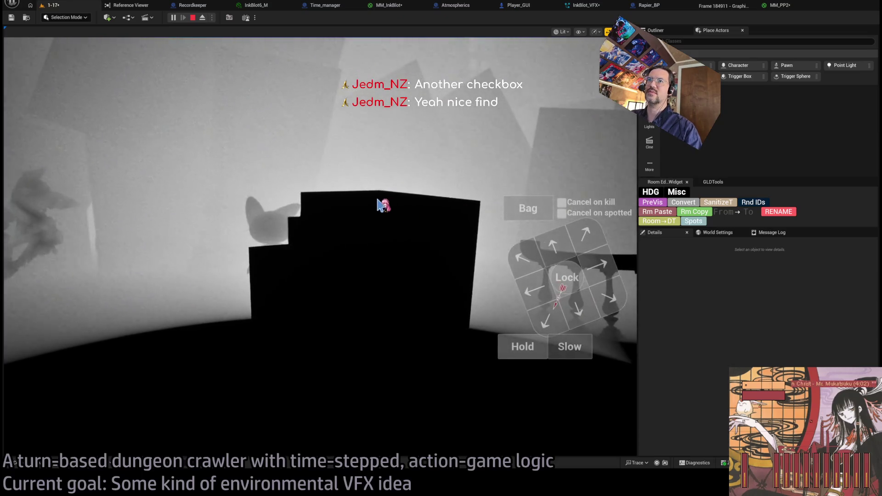
Stop the running game with Esc.
key("Escape")
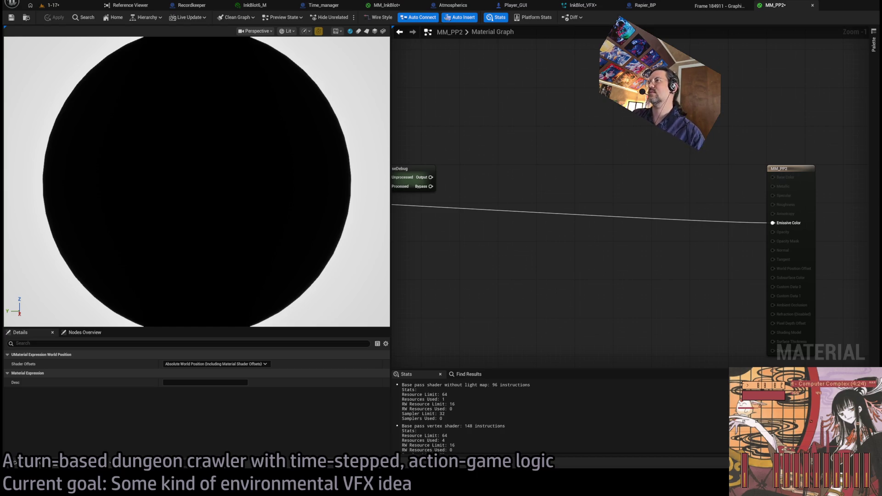
Inspect the Lerp and PulseDebug nodes in MM_PP2, then bring up the InkBlot_VFX Niagara system.
mouse_move(556, 152)
left_mouse_down()
mouse_move(616, 161)
mouse_move(632, 175)
mouse_move(858, 193)
mouse_move(726, 187)
mouse_move(735, 181)
mouse_move(695, 192)
mouse_move(732, 187)
left_mouse_up()
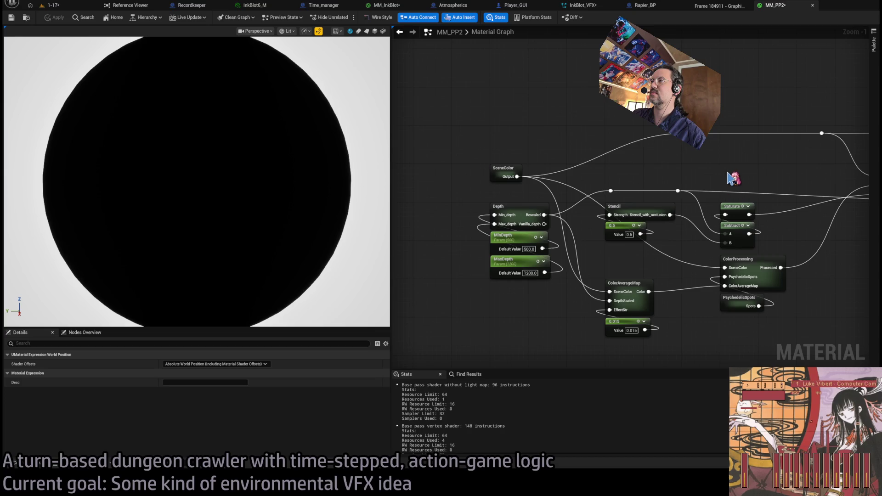
left_click_drag(767, 172, 412, 161)
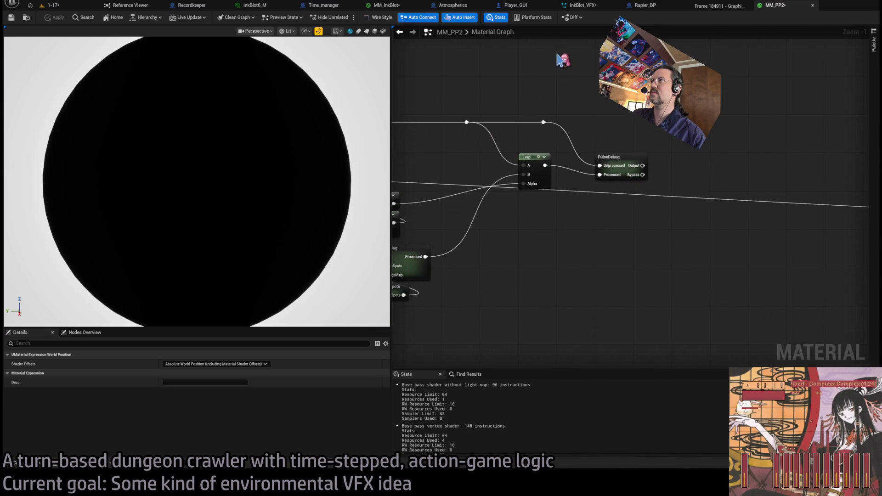
left_click(591, 7)
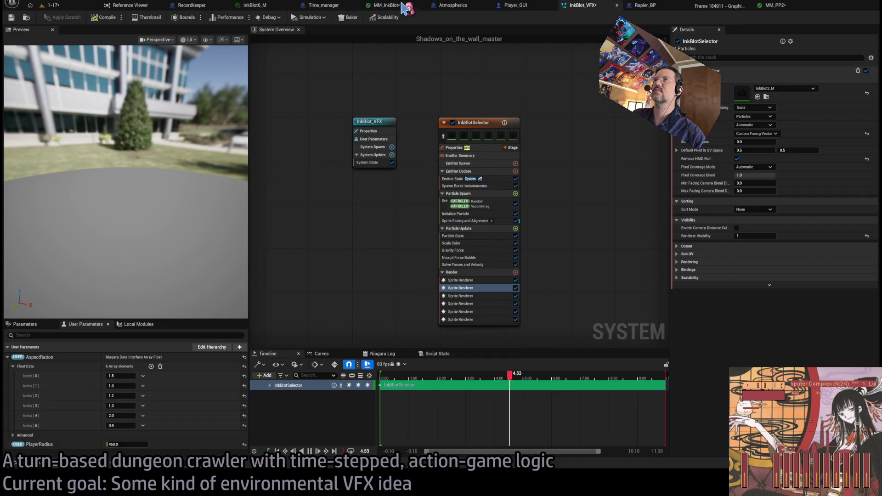
In MM_InkBlot, disable Output Depth and Velocity, enable Disable Depth Test, and apply.
left_click(386, 5)
left_click(165, 364)
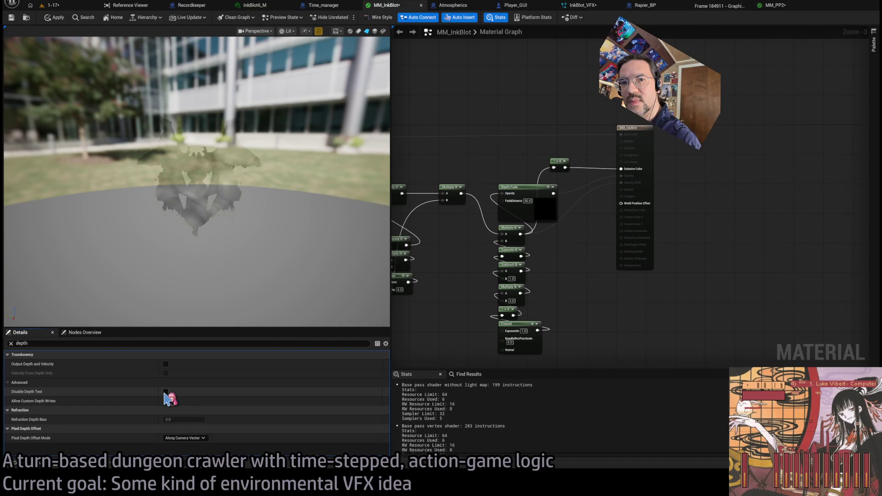
left_click(165, 392)
left_click(54, 17)
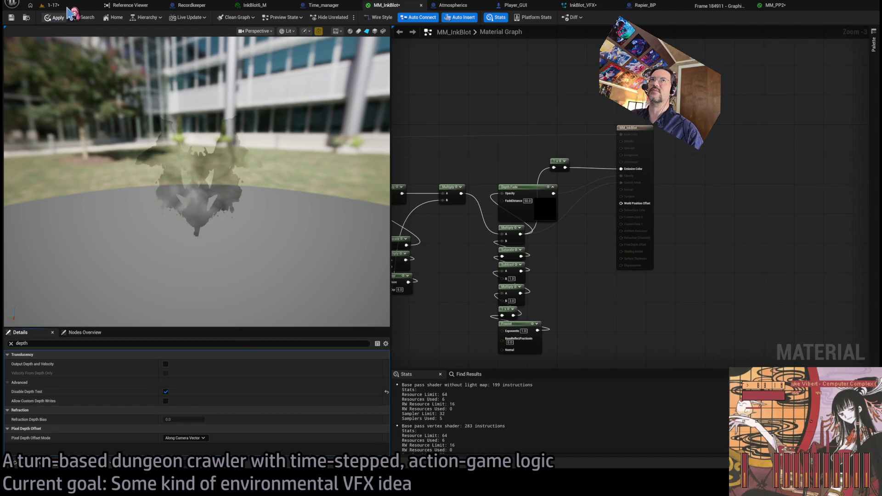
Check the result in the running game and GPU frame capture, then reapply MM_InkBlot.
left_click(53, 5)
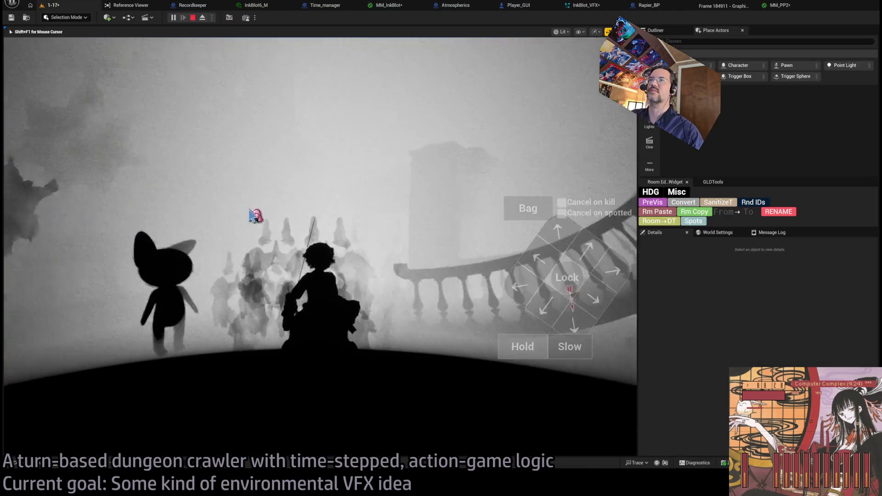
left_click(390, 5)
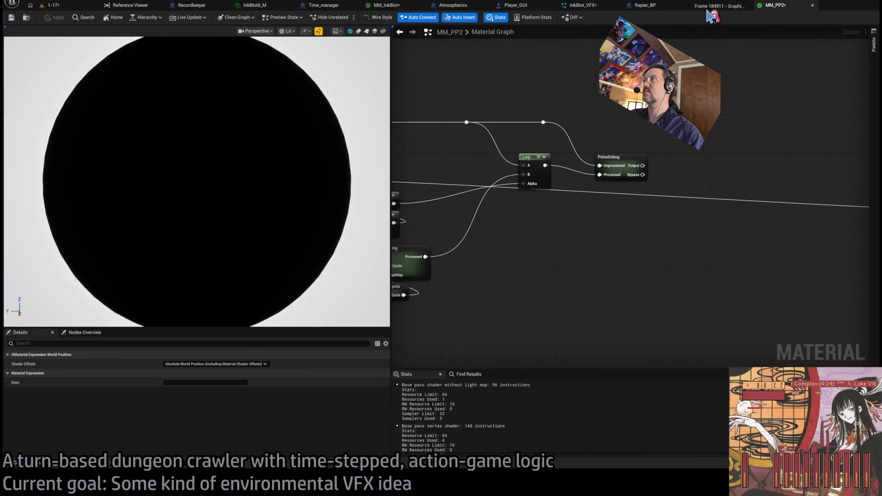
left_click(717, 6)
left_click(385, 5)
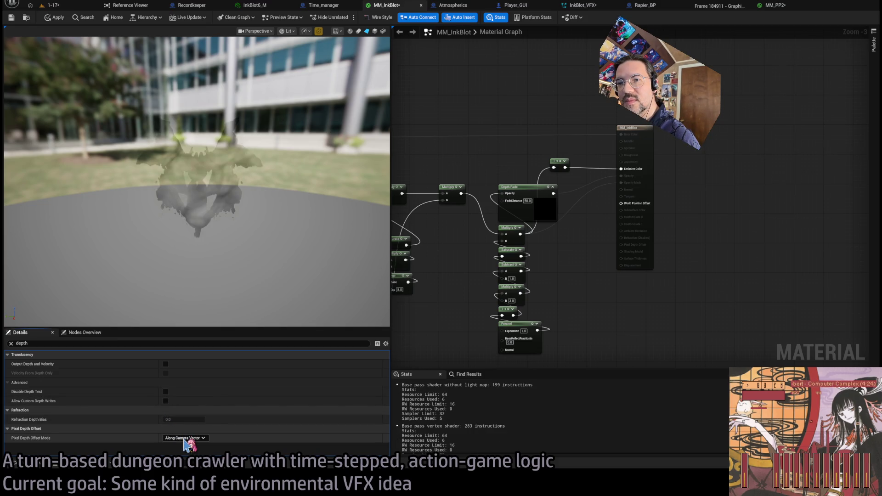
left_click(54, 18)
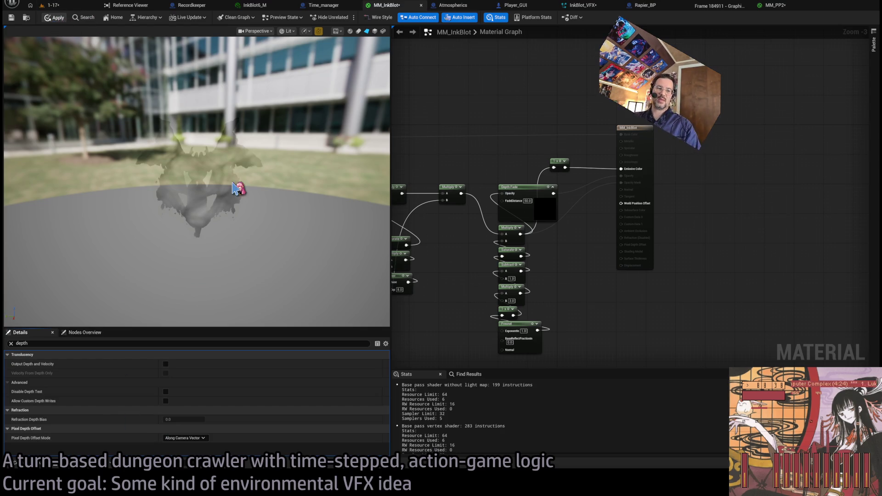
key("alt+Tab")
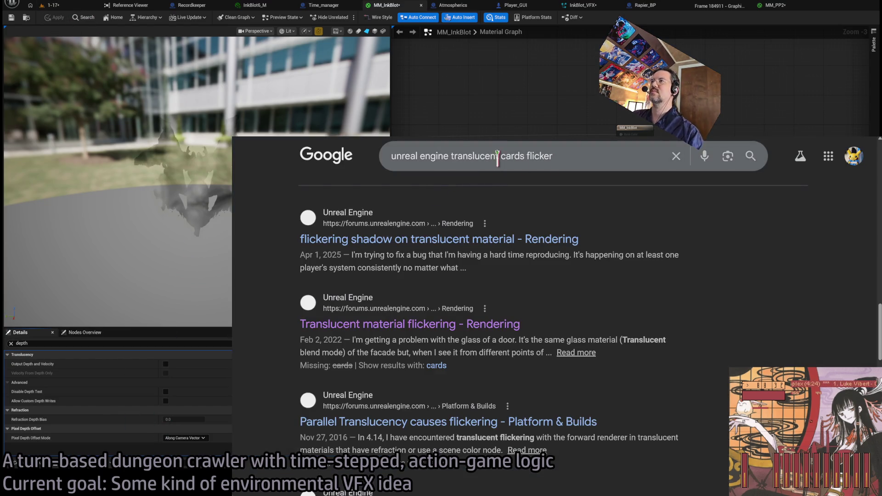
Search Google for 'unreal engine prevent translucency from writing to depth buffer'.
left_click_drag(498, 159, 613, 165)
type("preven tt")
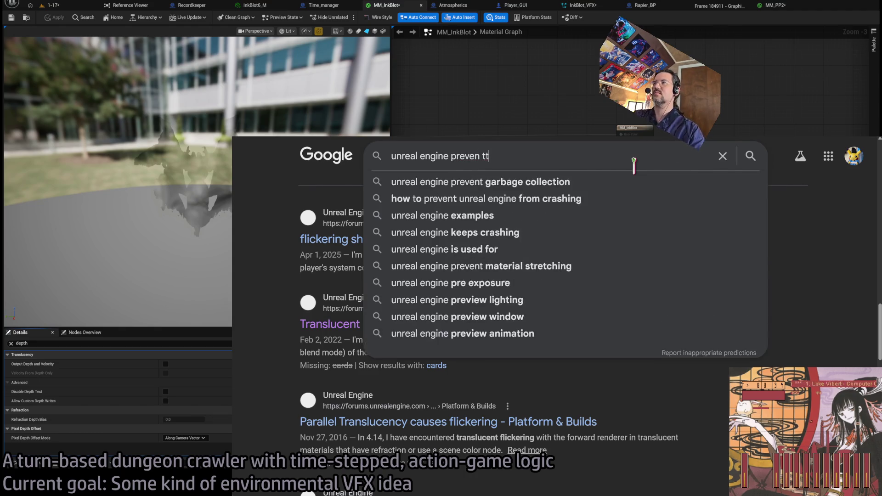
key("BackSpace")
key("BackSpace")
key("BackSpace")
type("t transluce")
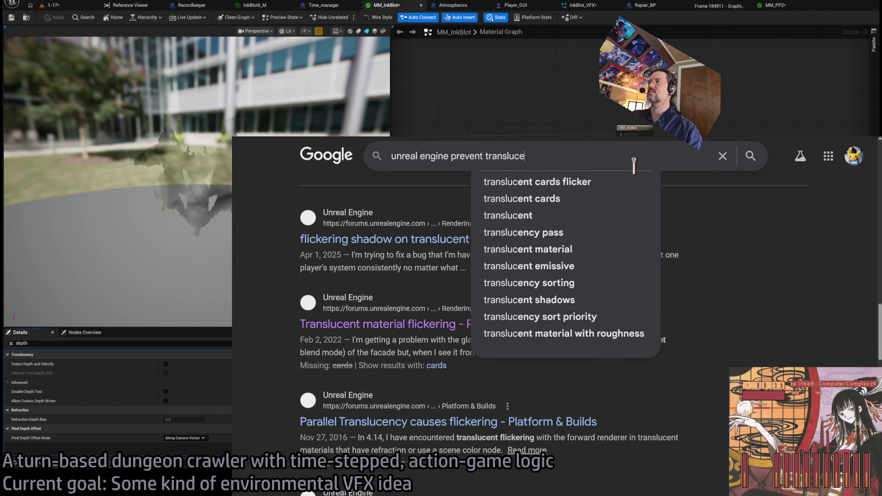
type("ncy from writing to ")
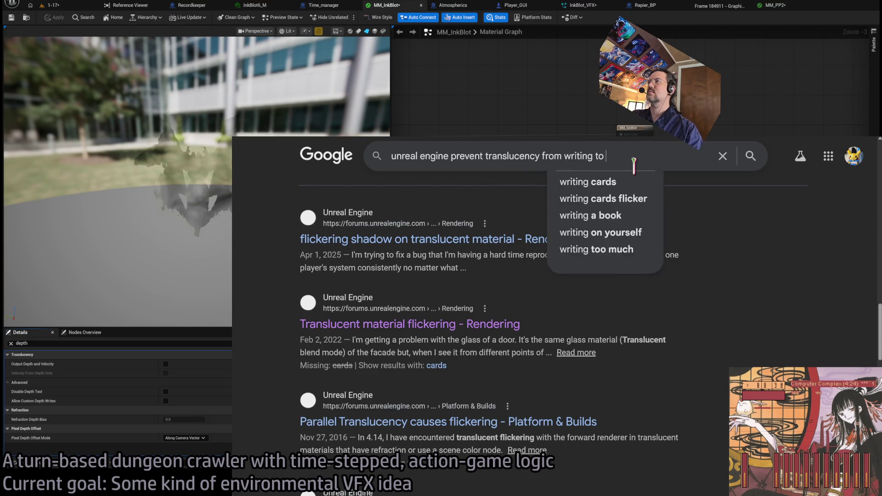
type("depth buffer")
key("Return")
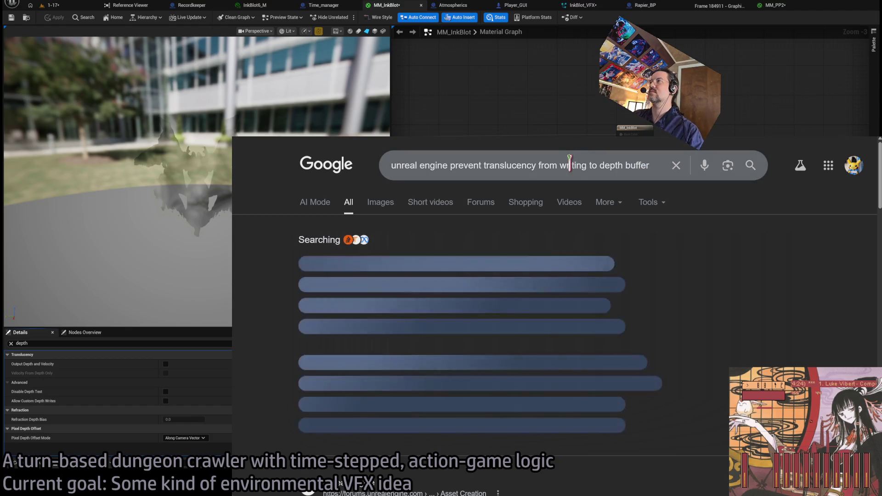
Refine the search to 'unreal engine prevent translucency from affecting depth' and scroll the results.
left_click_drag(560, 166, 698, 165)
type("affecting depth")
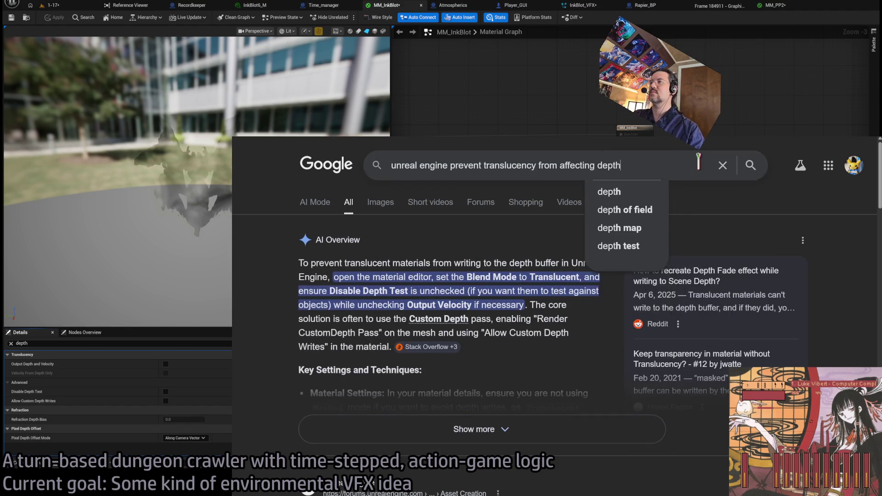
key("Return")
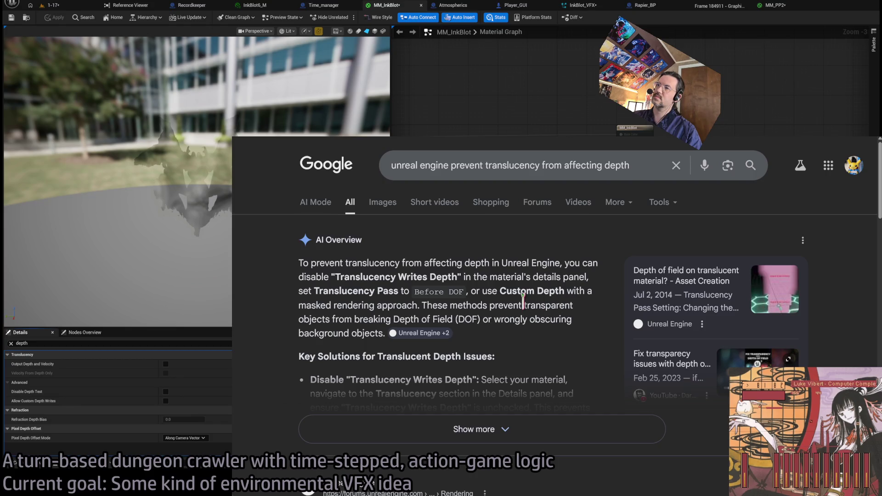
scroll(523, 301, "down", 4)
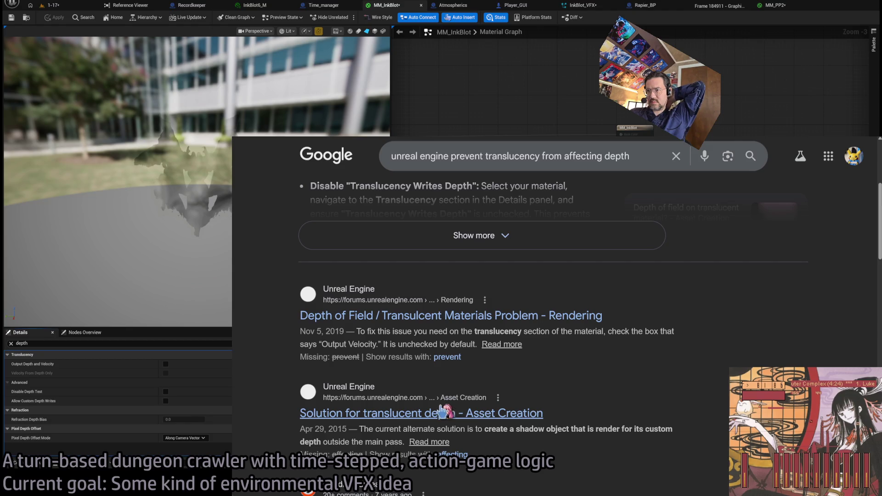
Read the 'Depth of Field / Transulcent Materials Problem' forum thread, noting the output velocity fix.
left_click(533, 324)
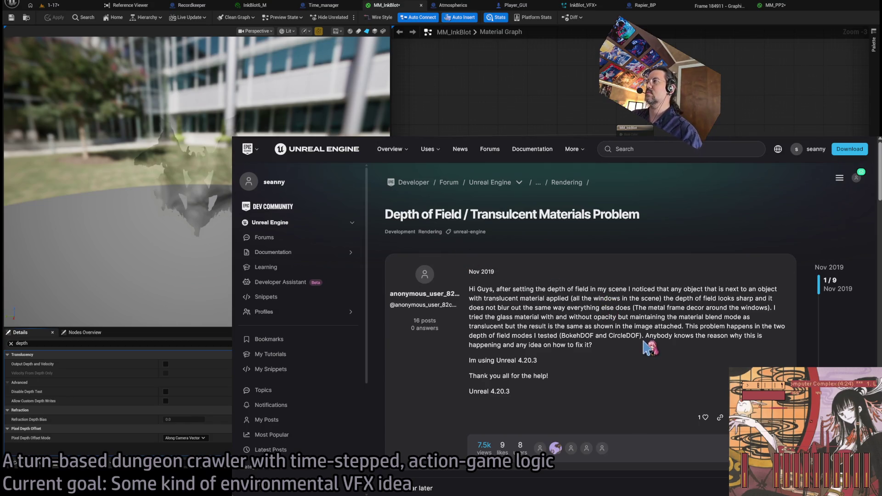
scroll(618, 347, "down", 3)
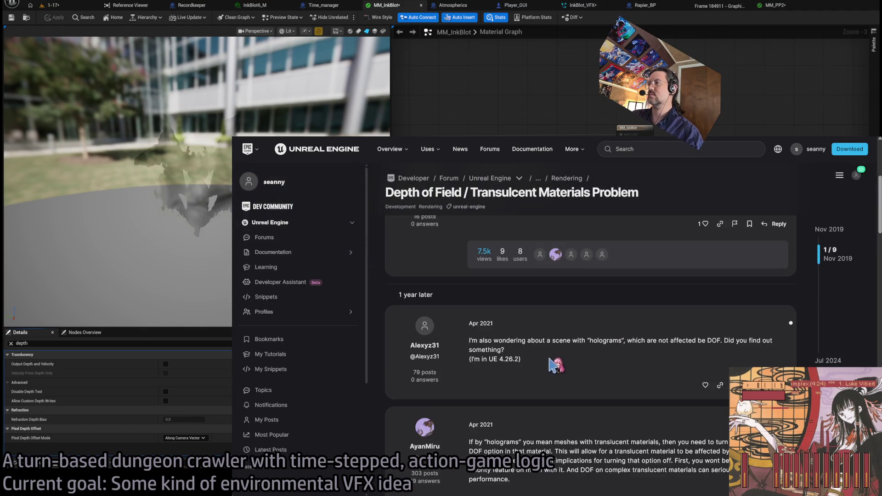
scroll(593, 379, "down", 3)
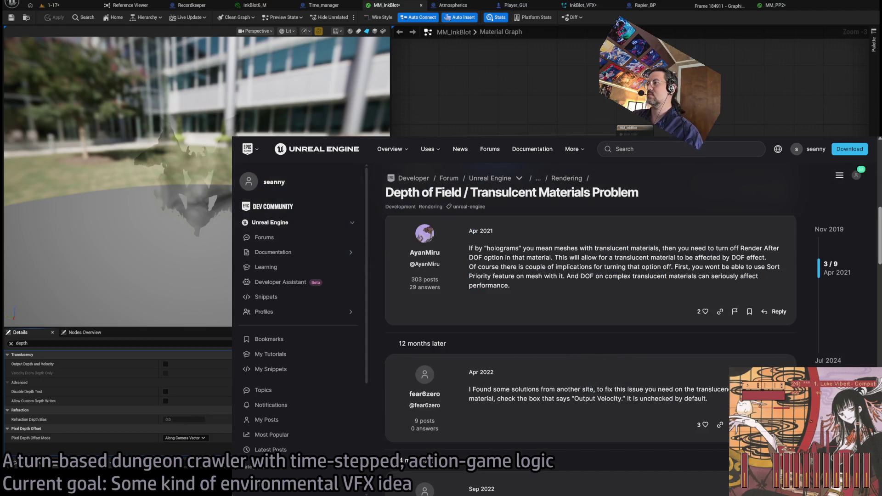
scroll(580, 406, "down", 2)
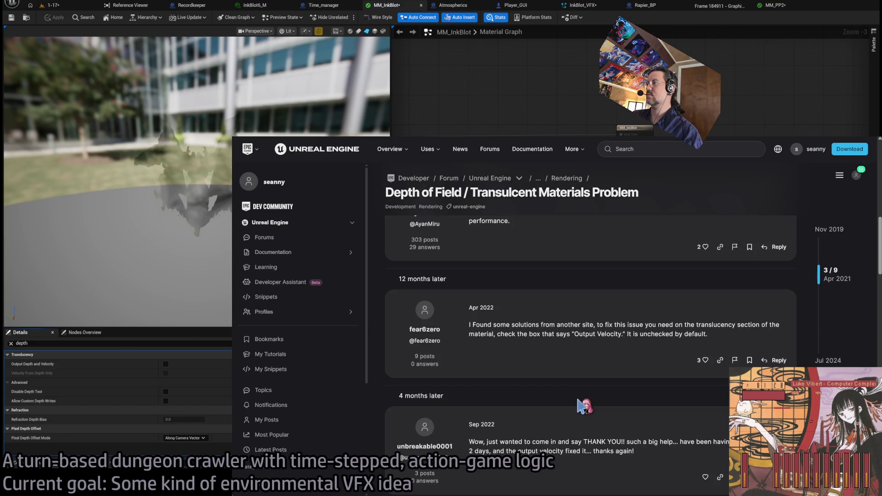
scroll(579, 398, "down", 2)
triple_click(672, 389)
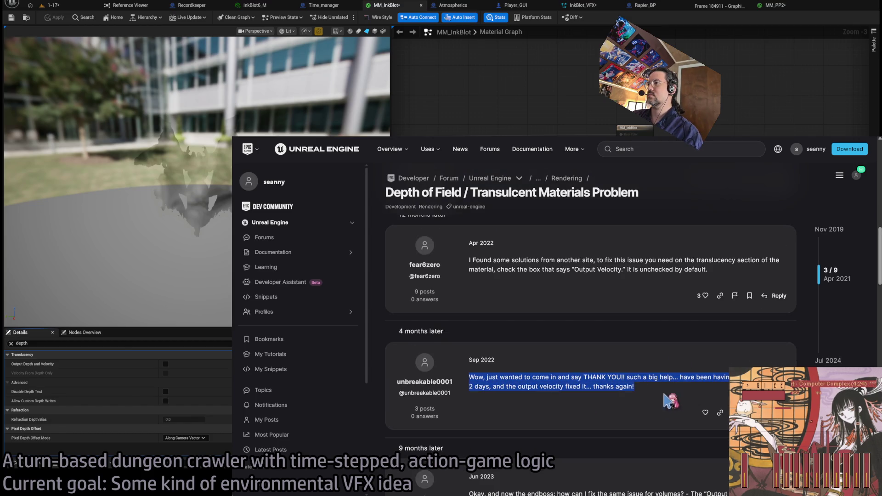
scroll(643, 419, "down", 4)
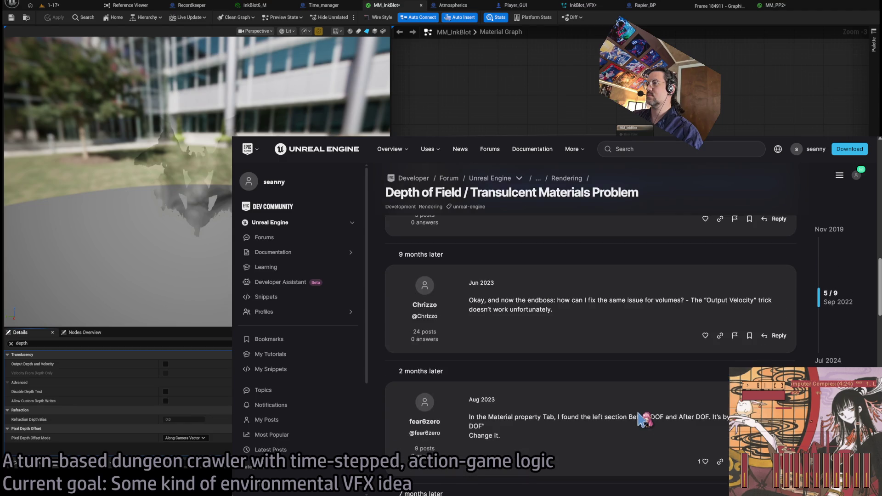
triple_click(601, 301)
left_click(618, 318)
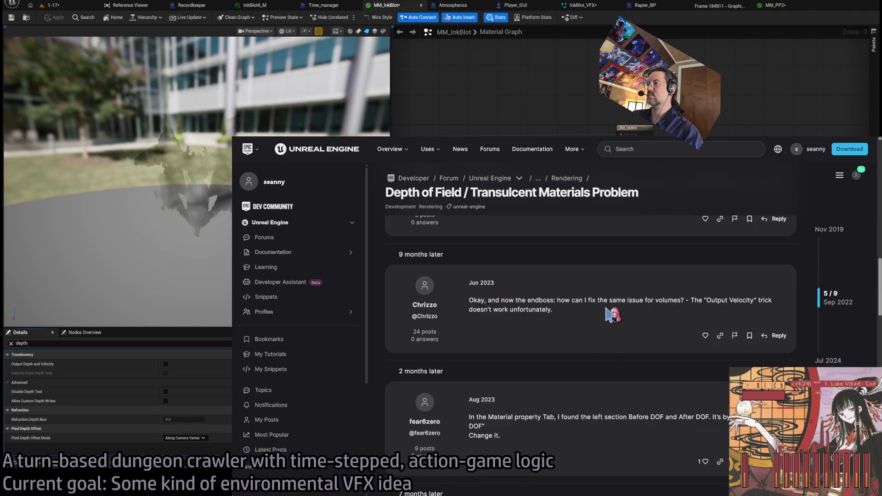
scroll(613, 315, "down", 2)
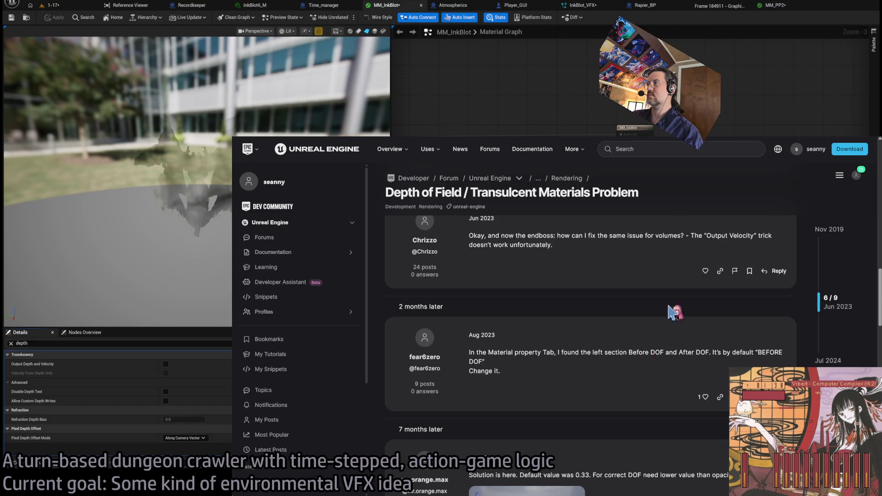
key("alt+Tab")
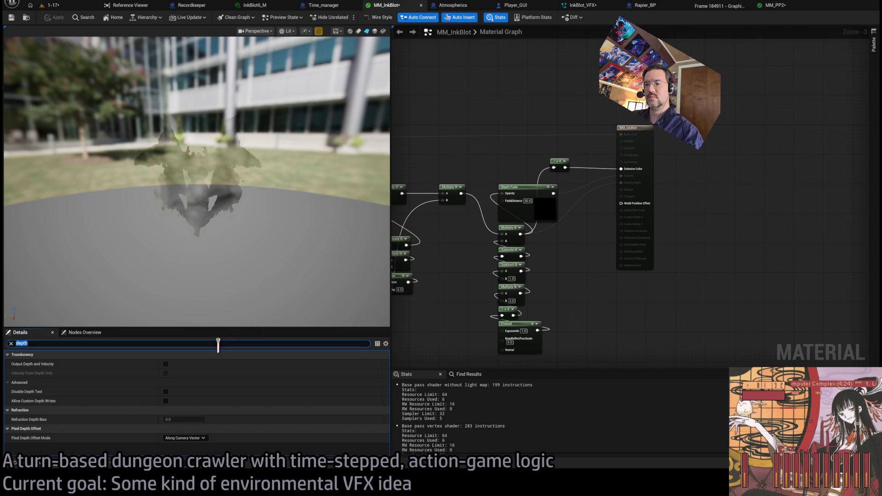
Change MM_InkBlot's Translucency Pass from After DOF to Before DOF, then return to the 1-17 level.
type("ore")
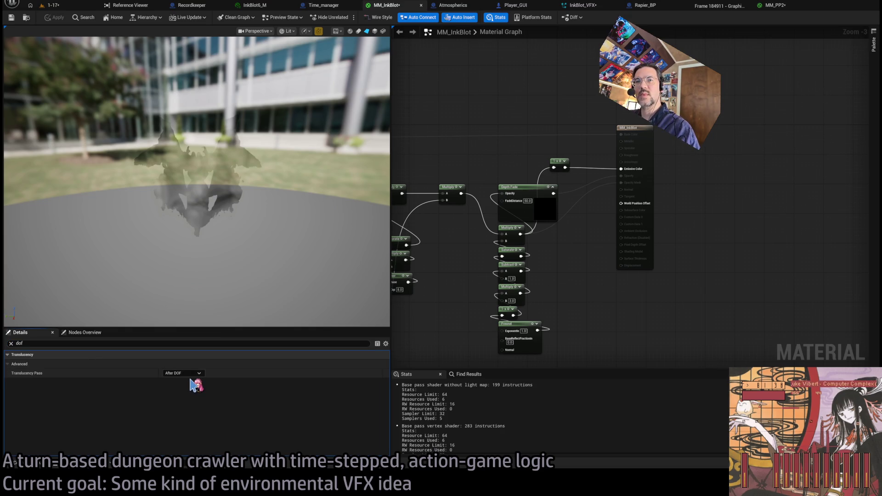
left_click(183, 373)
left_click(190, 385)
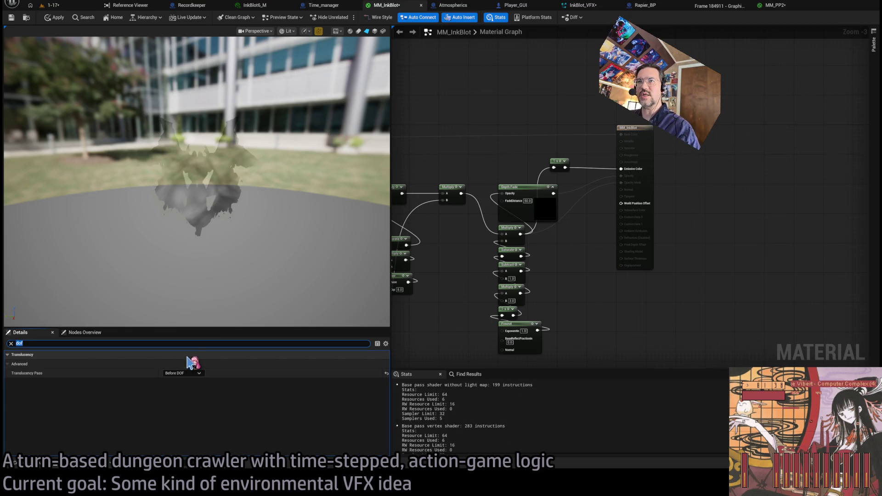
left_click(61, 6)
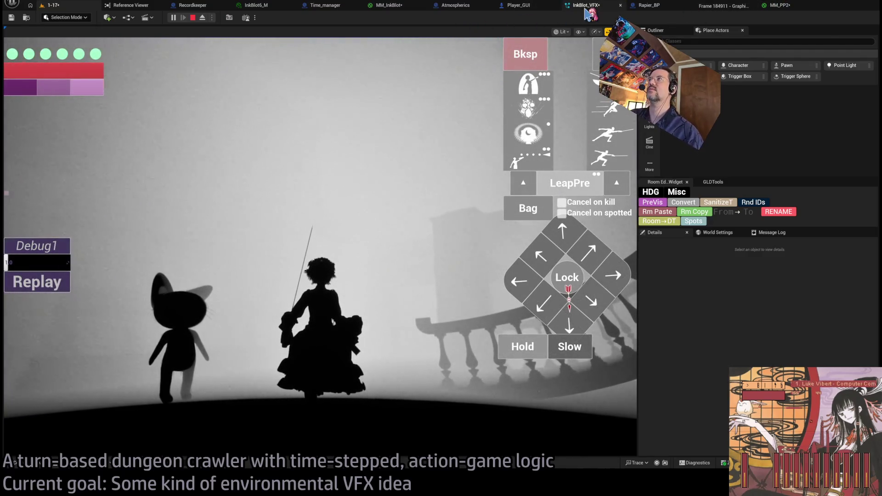
left_click(585, 7)
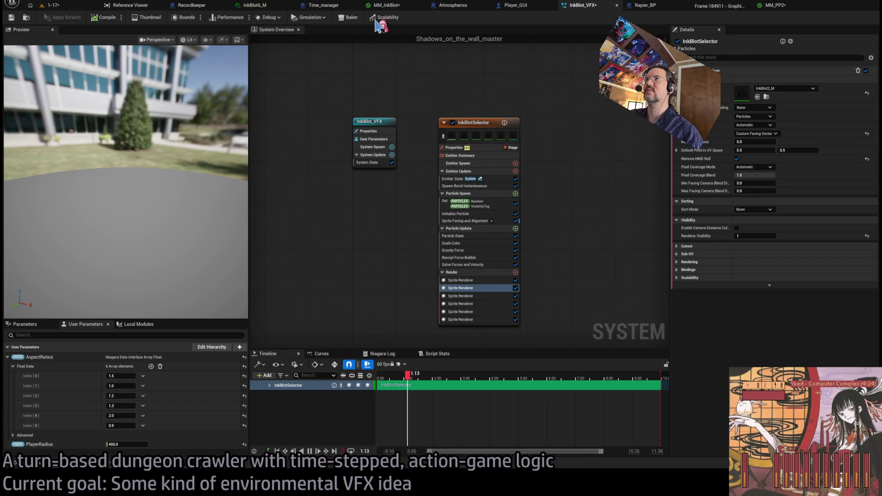
left_click(385, 5)
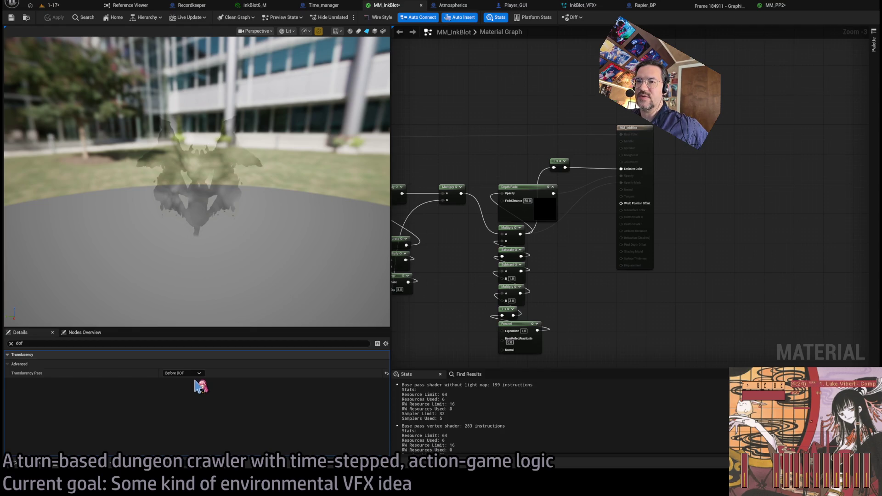
left_click(10, 343)
left_click(53, 5)
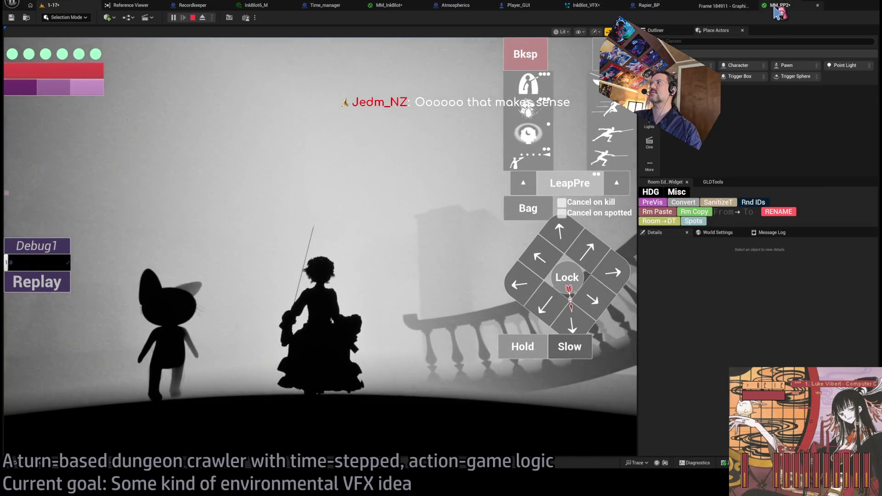
left_click(776, 6)
Connect PulseDebug's Bypass output to MM_PP2's Emissive Color and play the level to test.
scroll(544, 189, "down", 3)
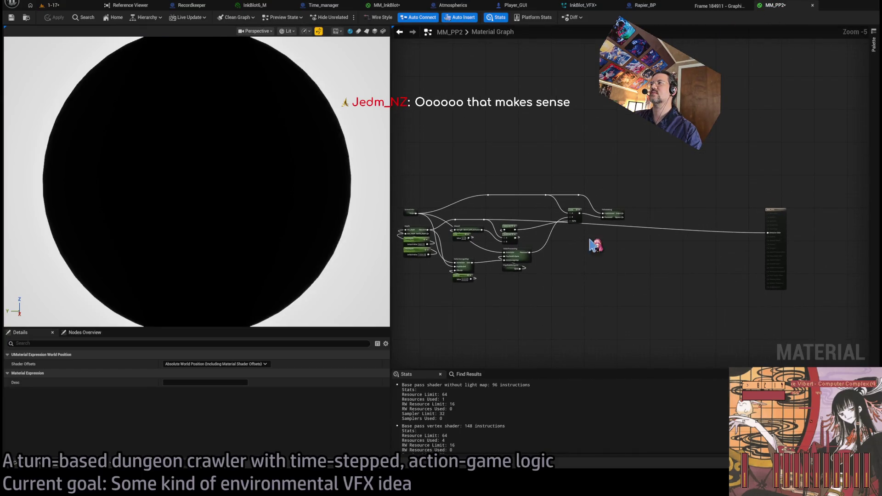
scroll(598, 232, "up", 3)
scroll(590, 231, "down", 2)
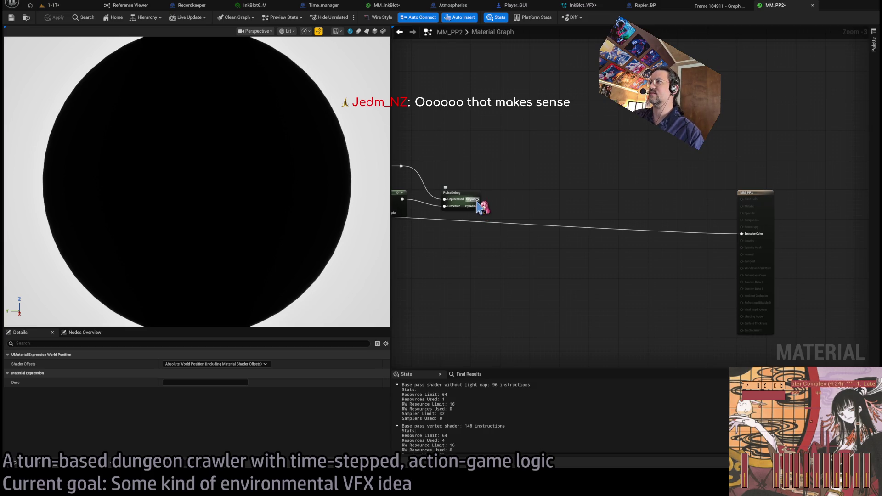
mouse_move(477, 207)
left_mouse_down()
mouse_move(750, 240)
mouse_move(741, 234)
left_mouse_up()
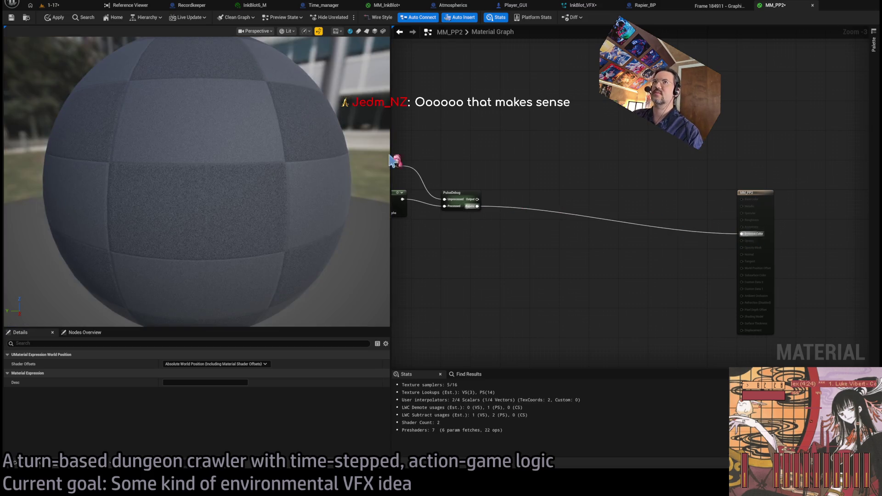
key("alt+p")
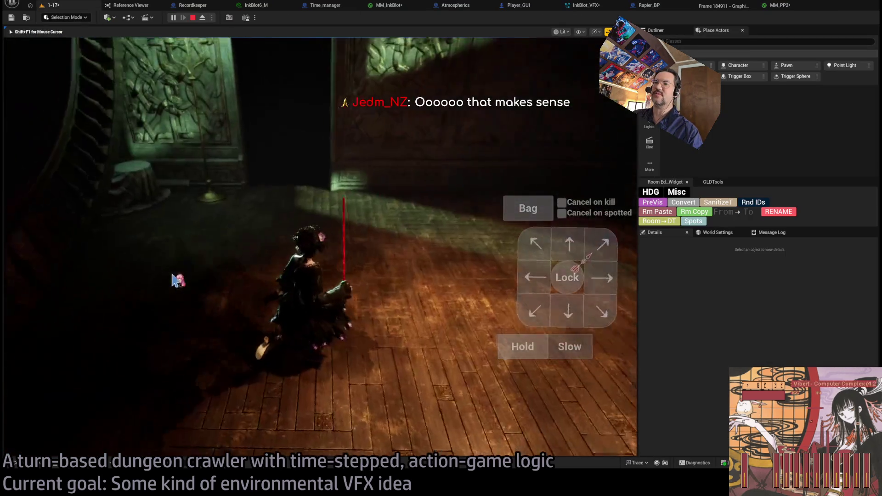
Stop the play session and delete Cube6 from the level via the Outliner.
key("Escape")
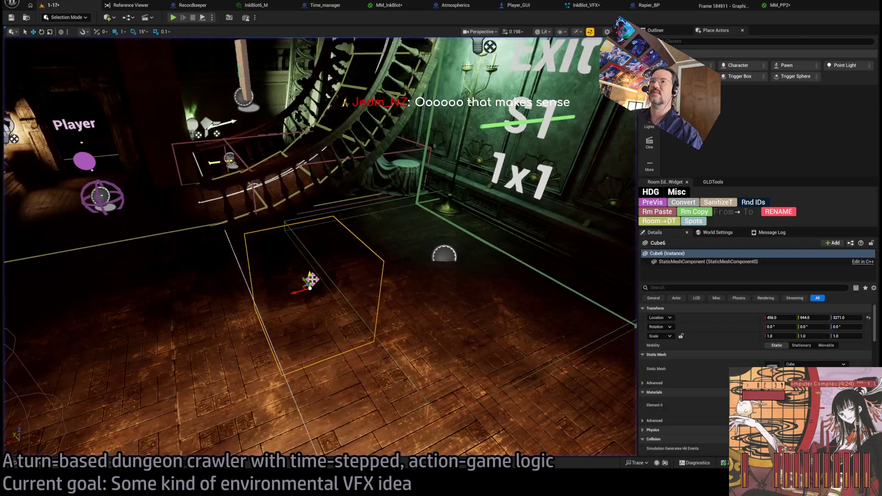
left_click(668, 34)
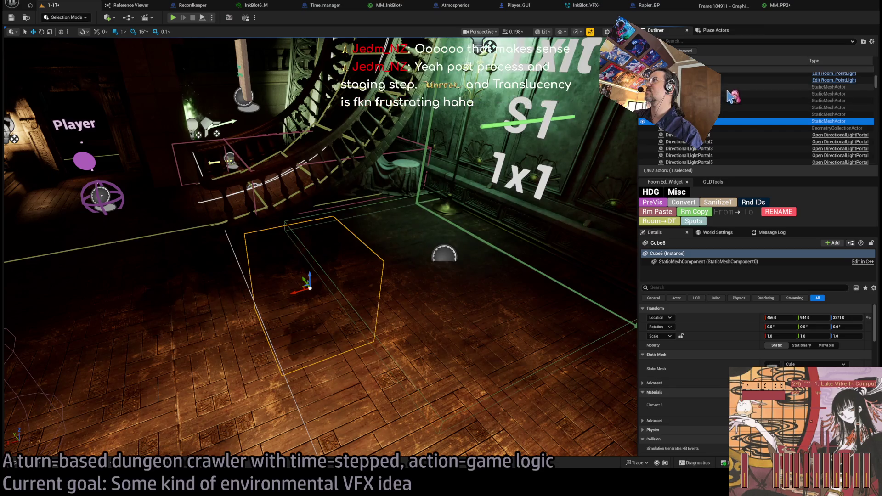
key("Delete")
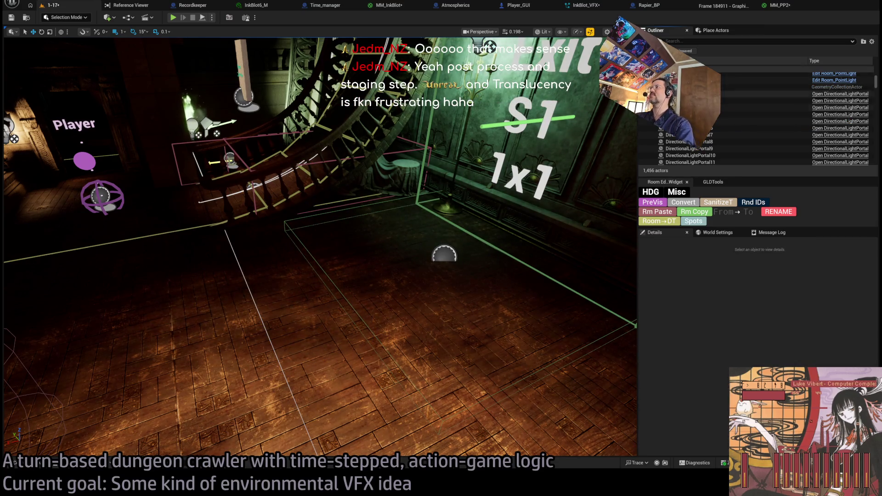
Frame DinnerTable3 in the viewport and delete it.
left_click(680, 87)
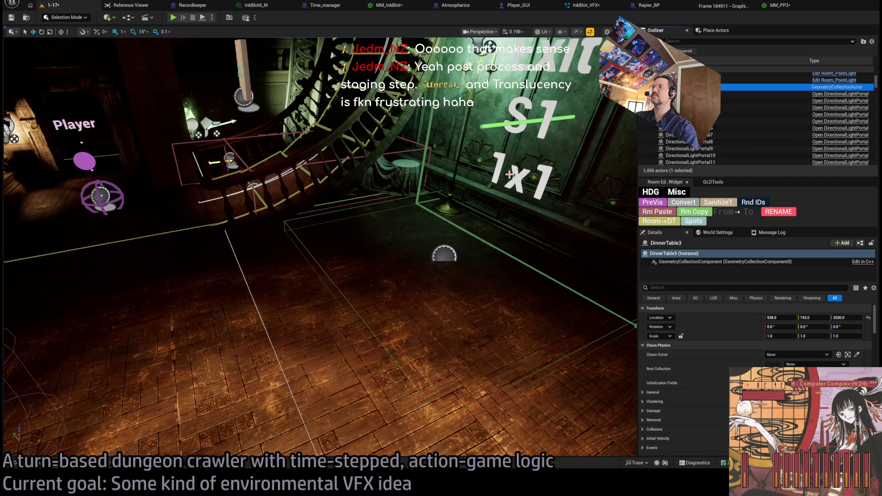
key("f")
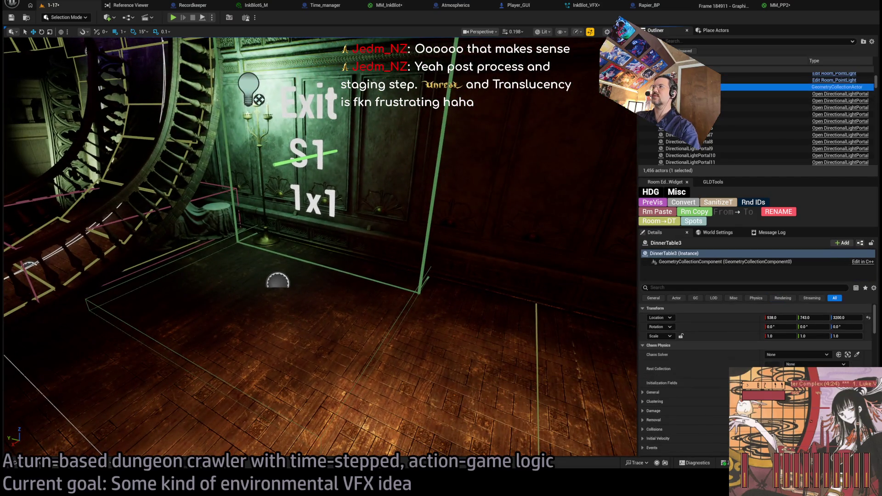
key("f")
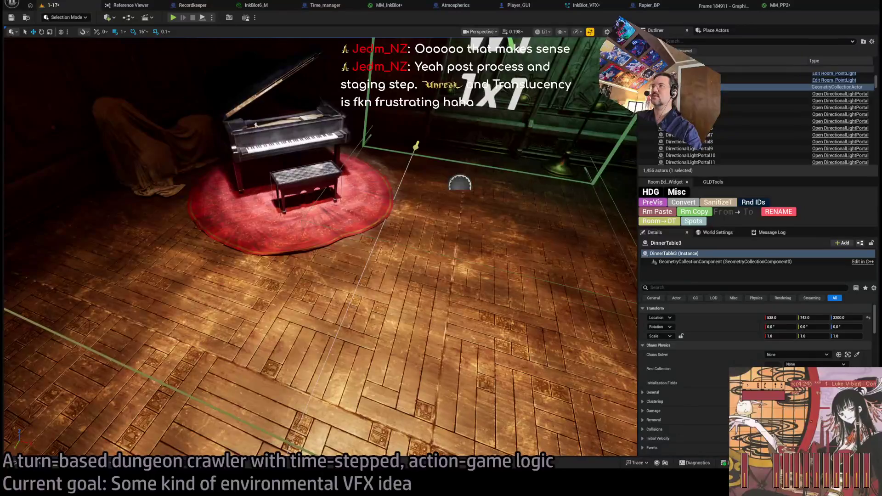
key("Delete")
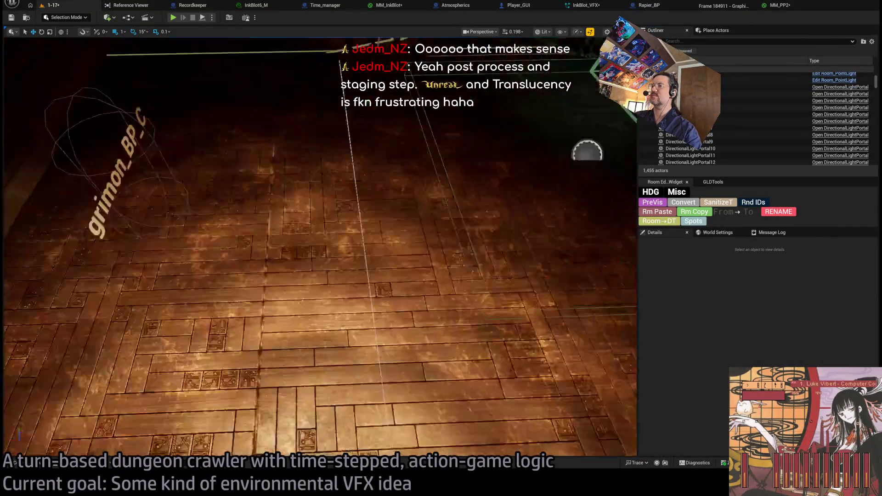
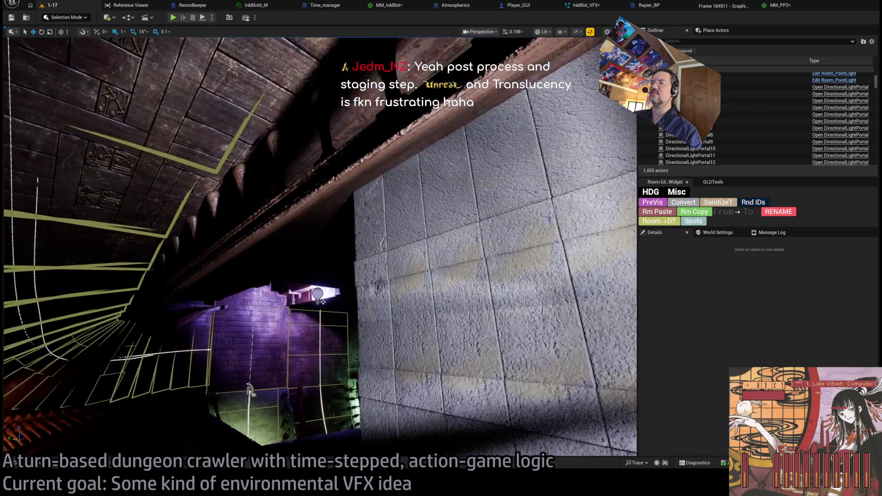
Fly the camera into the chandelier room with the grand piano and start Play-In-Editor.
mouse_move(415, 325)
left_mouse_down()
mouse_move(412, 285)
mouse_move(193, 87)
left_mouse_up()
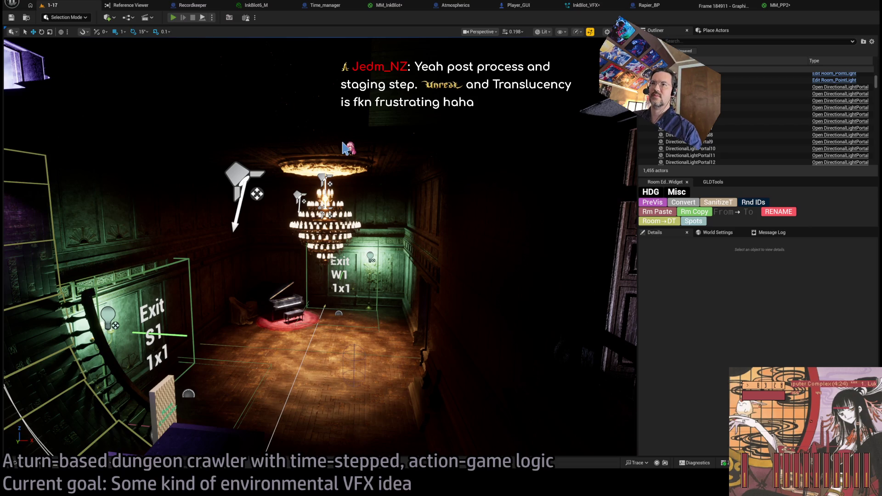
key("alt+p")
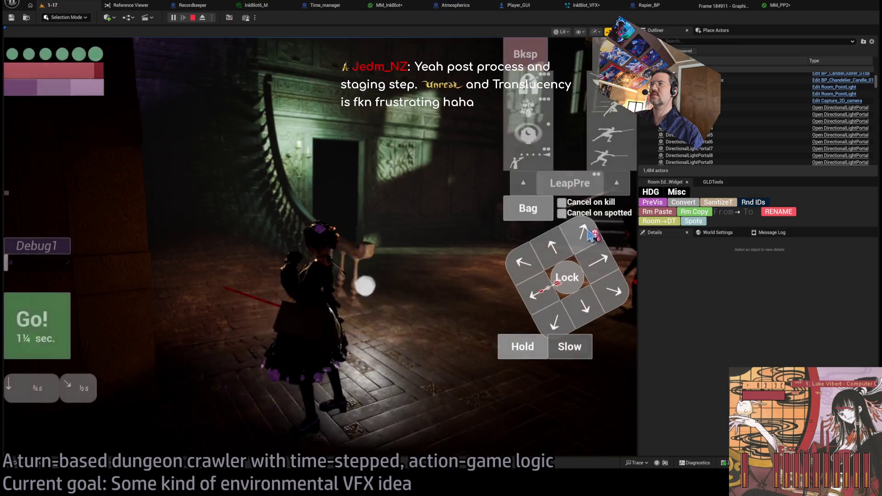
Queue a half-second wait and play two dungeon turns.
left_click(508, 353)
left_click(23, 335)
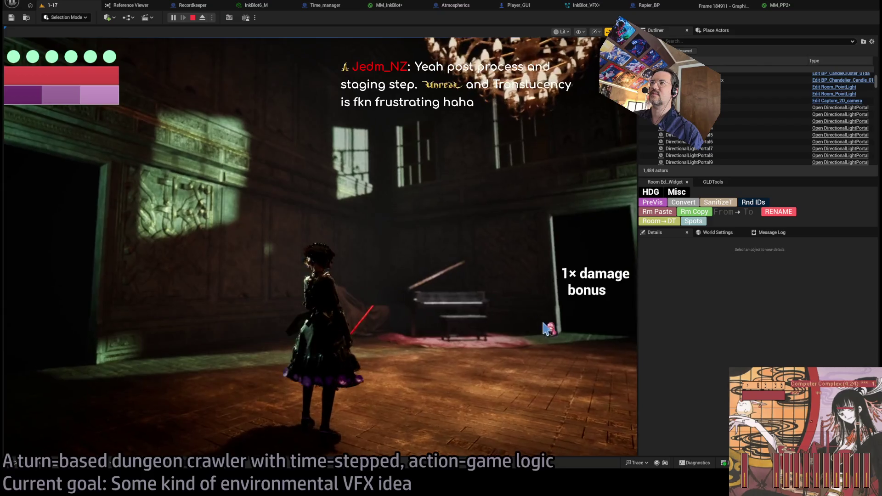
left_click(29, 316)
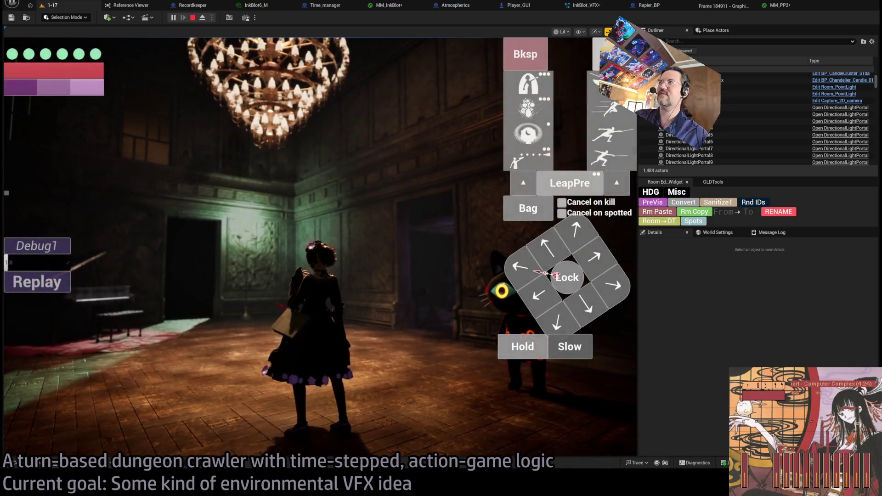
Raise in-game exposure from 10.0 to 12.0, play another turn, then bring up InkBlot_VFX.
key("Escape")
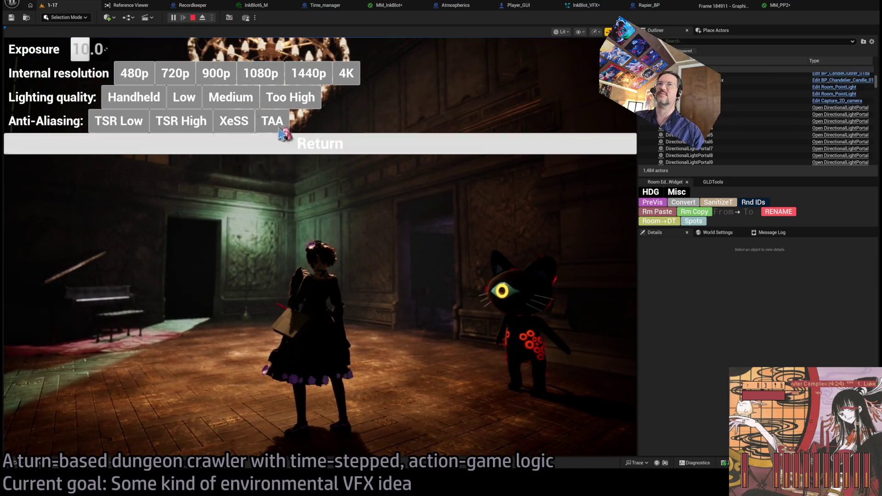
left_click_drag(90, 49, 133, 57)
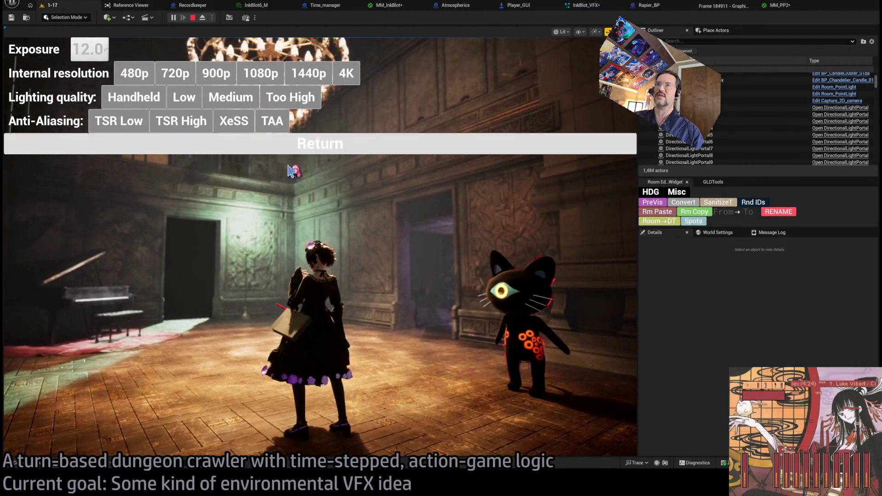
left_click(289, 152)
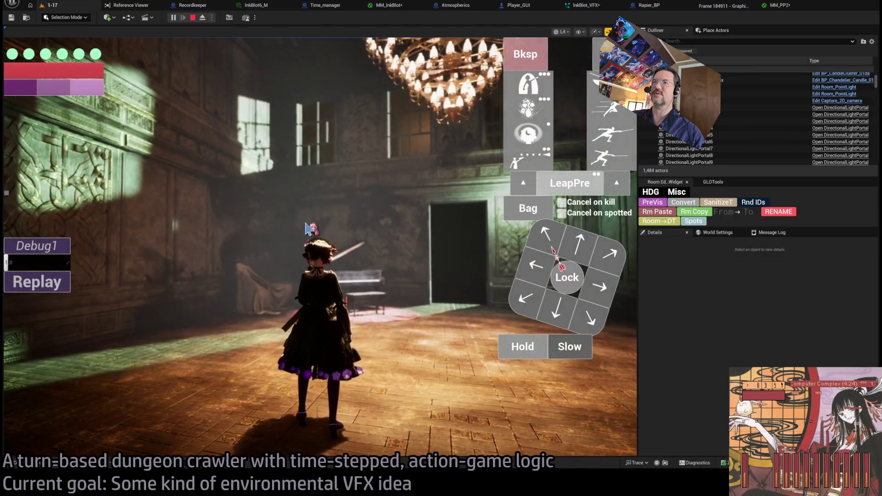
left_click(522, 350)
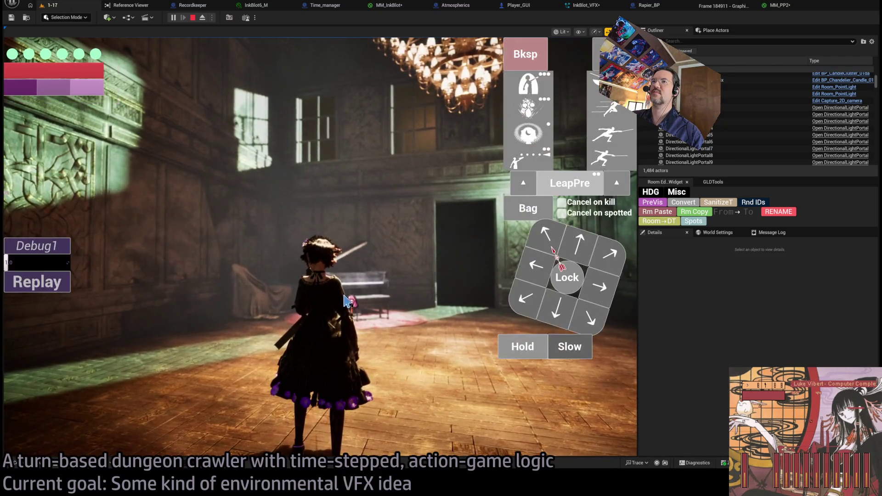
left_click(613, 5)
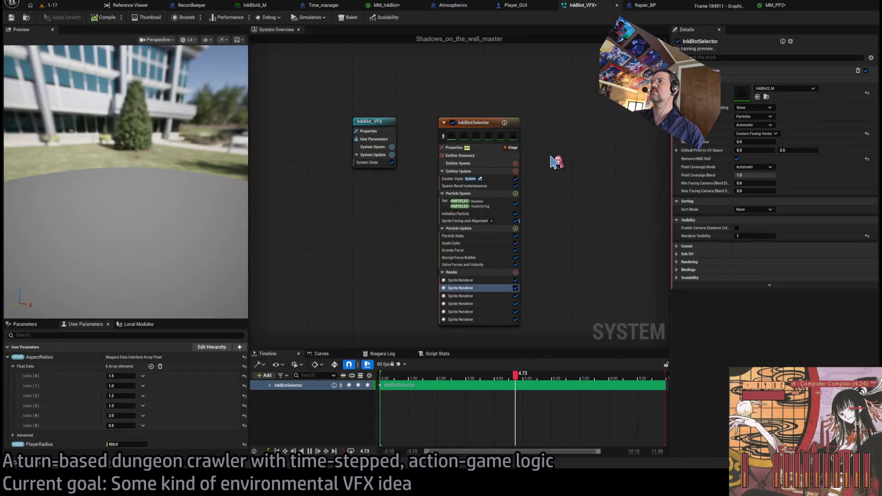
Wire MM_InkBlot's Depth Fade output into the 1-x node and return to the 1-17 playtest.
left_click(418, 6)
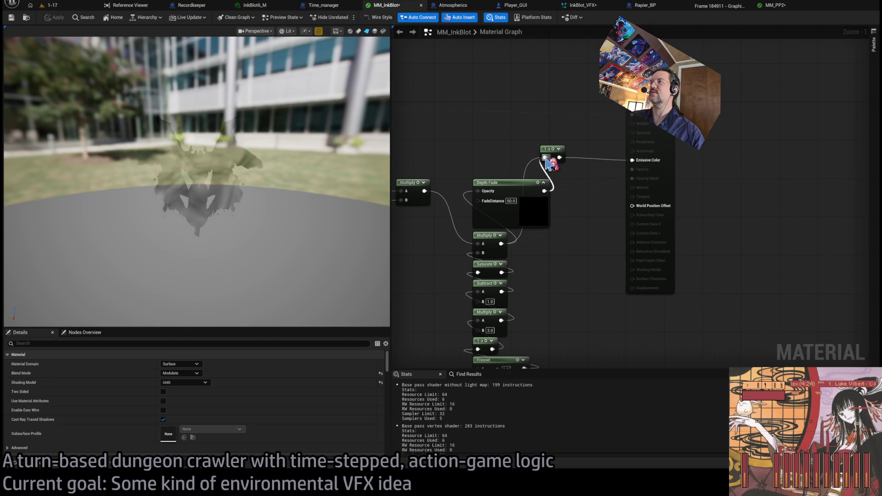
left_click_drag(545, 159, 545, 158)
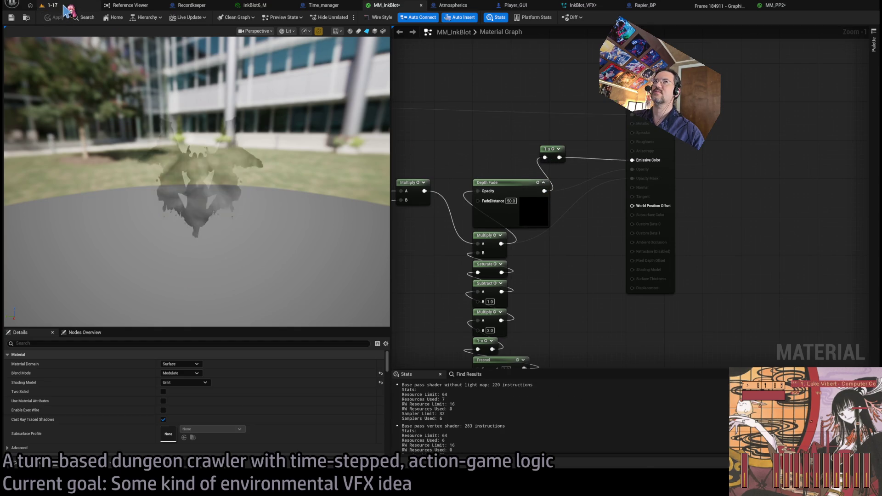
left_click(64, 6)
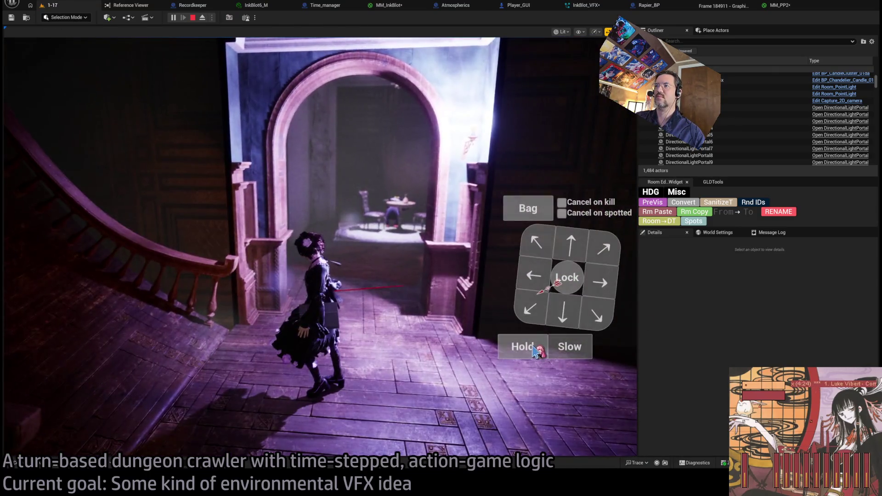
Advance toward the cat and hit it with a ¾-second downward move and four-hit light combo.
left_click(533, 348)
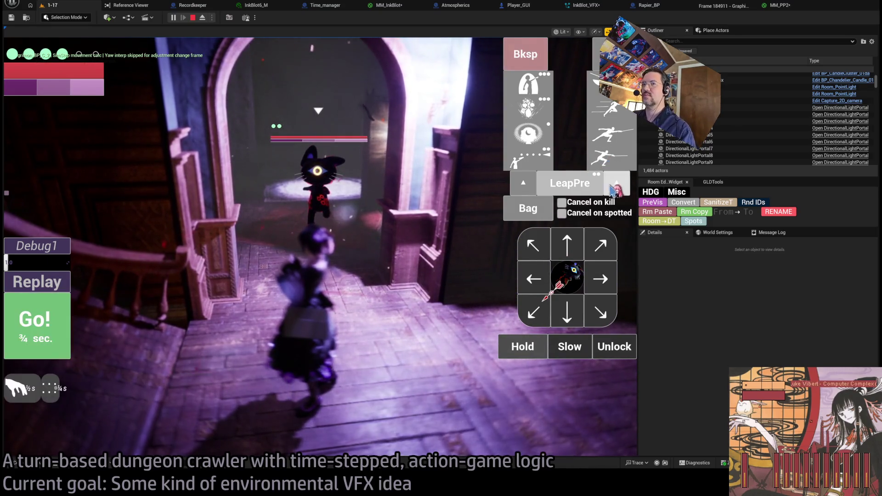
left_click(214, 283)
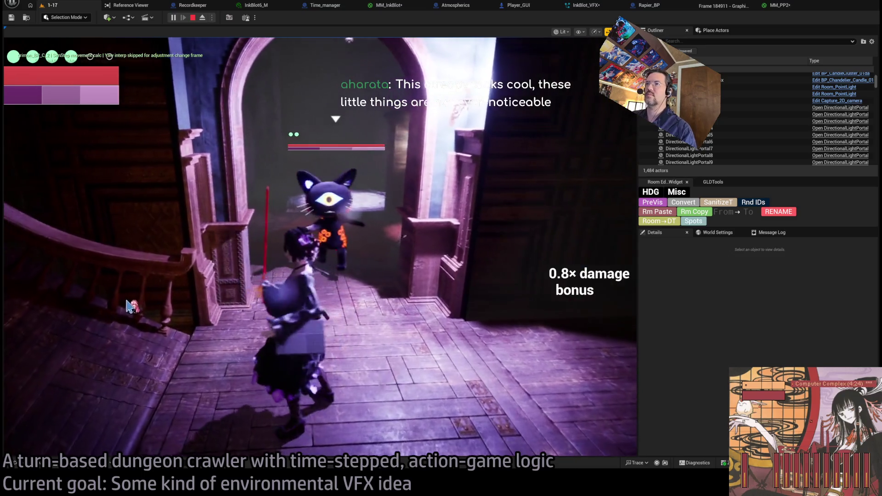
left_click(566, 324)
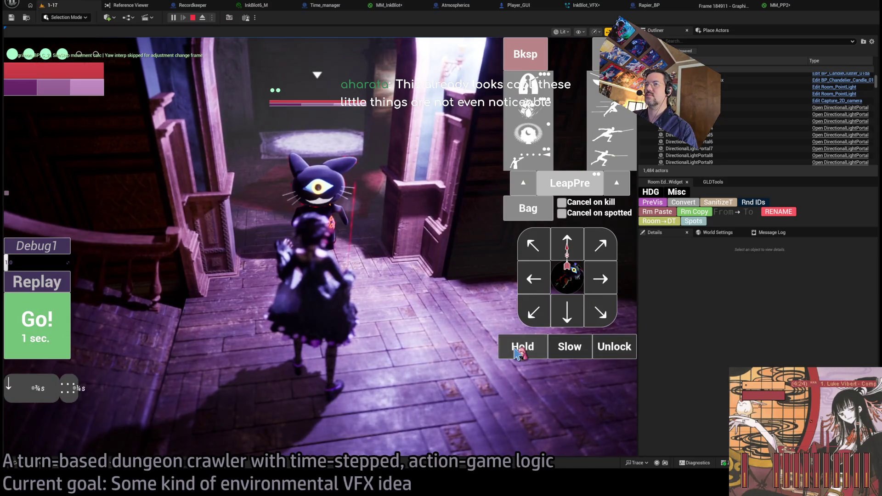
left_click(605, 158)
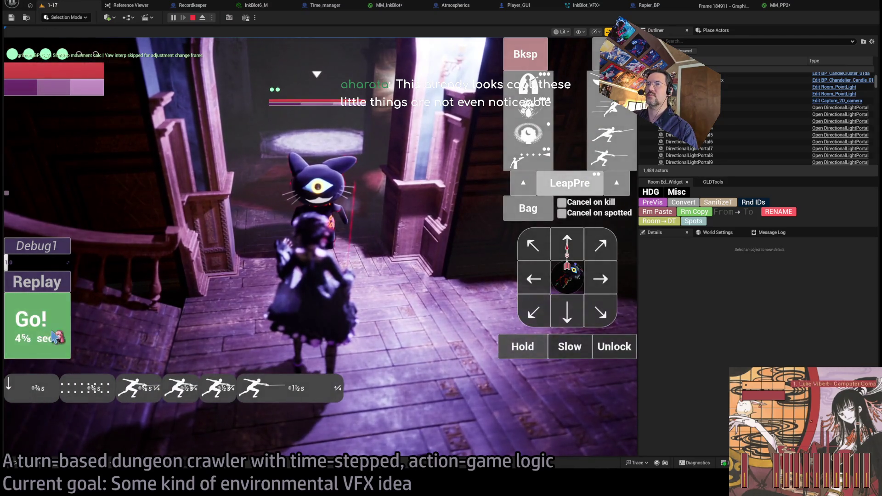
left_click(55, 337)
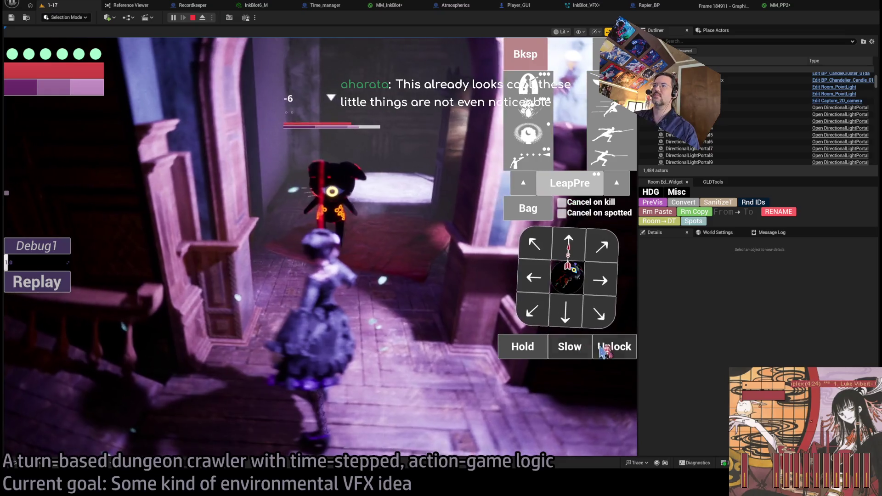
Release the target lock, swing the camera, and run down the staircase.
left_click(602, 351)
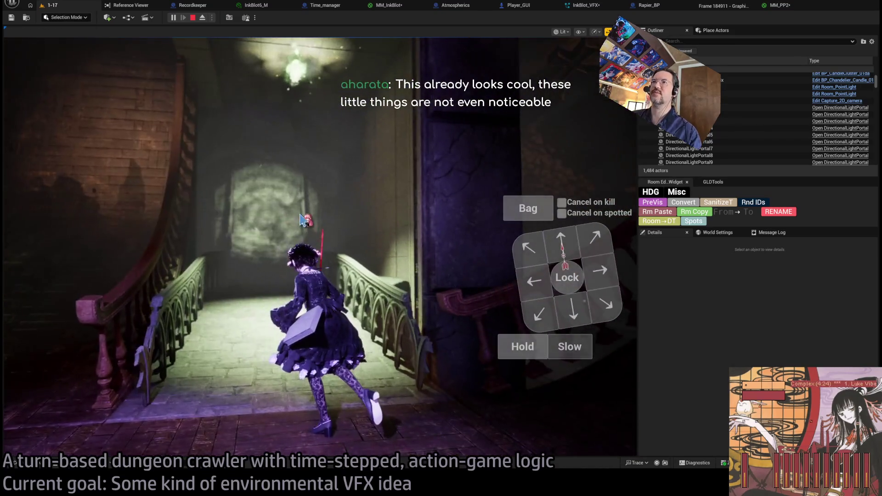
left_click(487, 167)
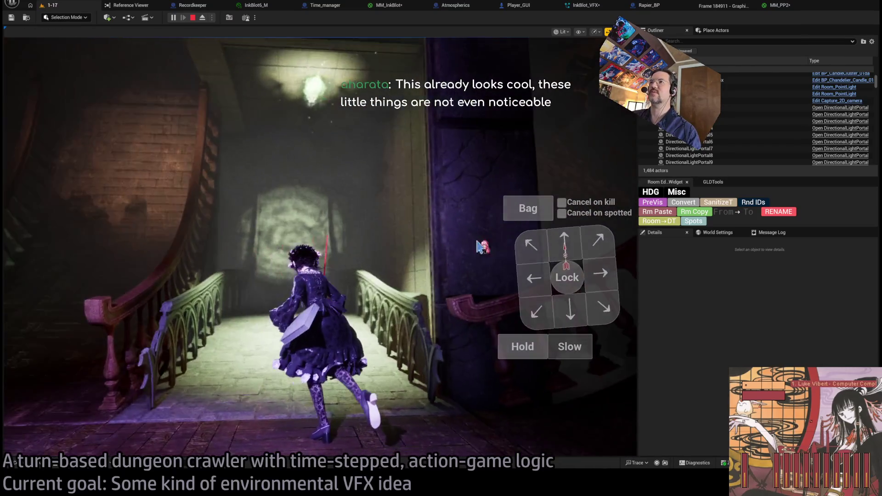
left_click(566, 246)
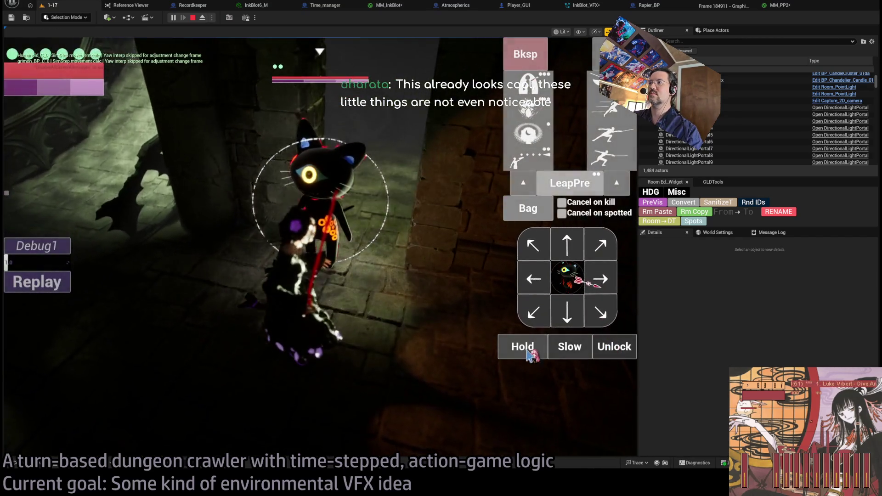
Attack the cat with a row of attacks, then a half-second wait and two leaping thrusts.
left_click(614, 156)
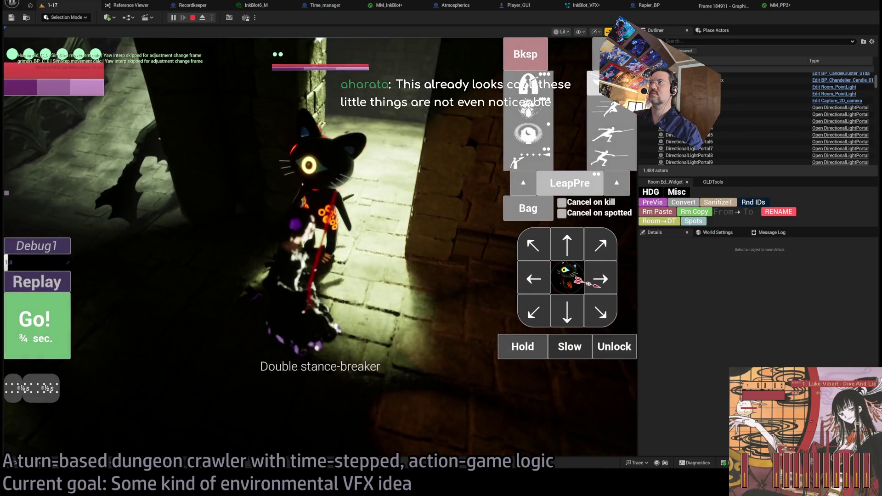
left_click(28, 338)
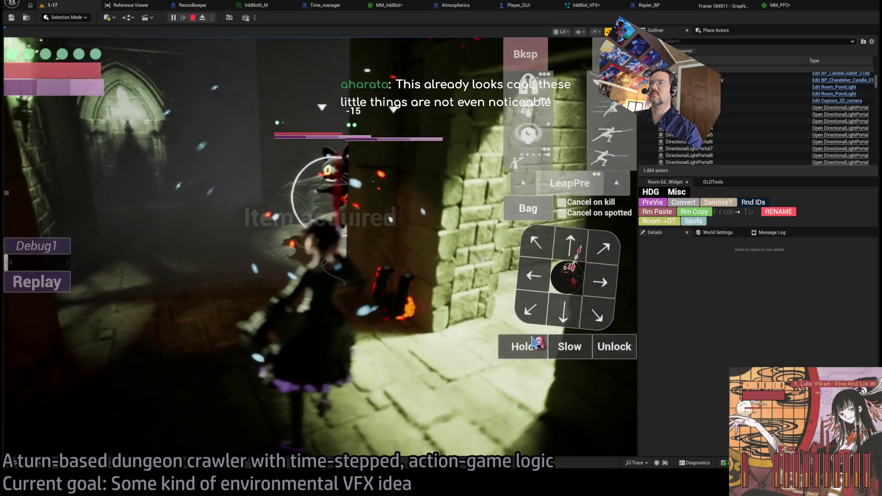
left_click(522, 348)
left_click(603, 115)
left_click(603, 116)
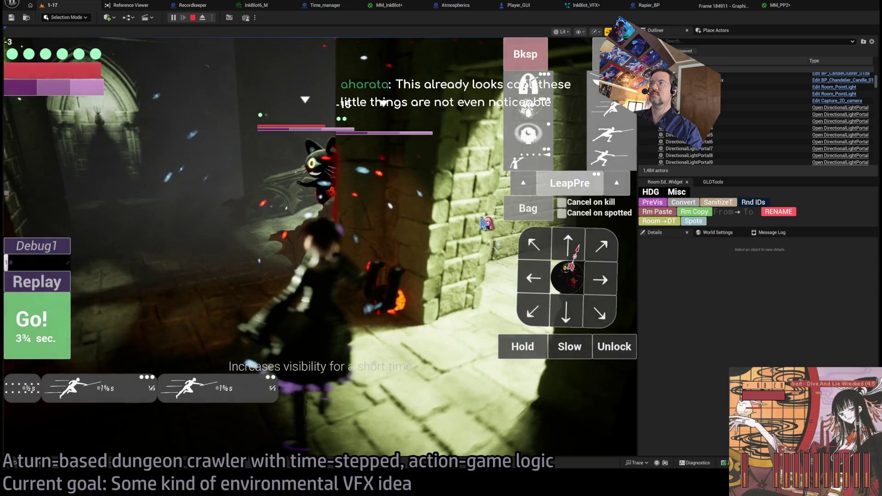
left_click(40, 341)
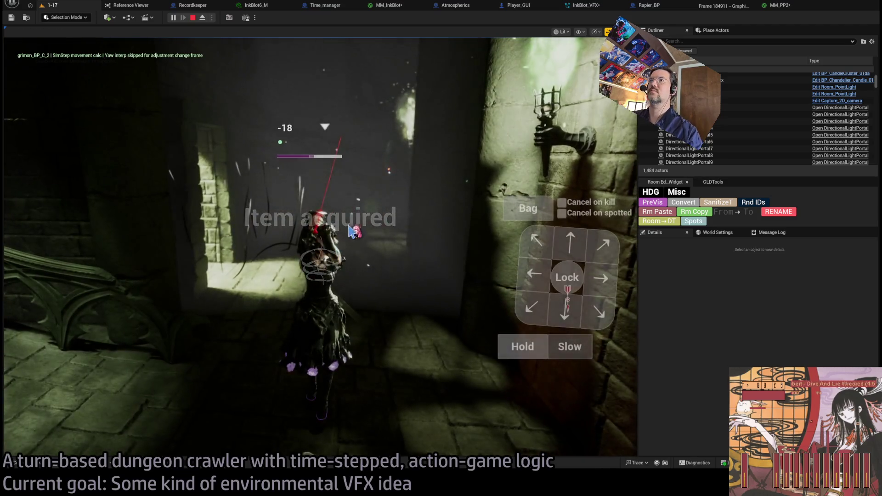
Walk on down the stone corridor and bring up the full turn controls.
left_click(351, 230)
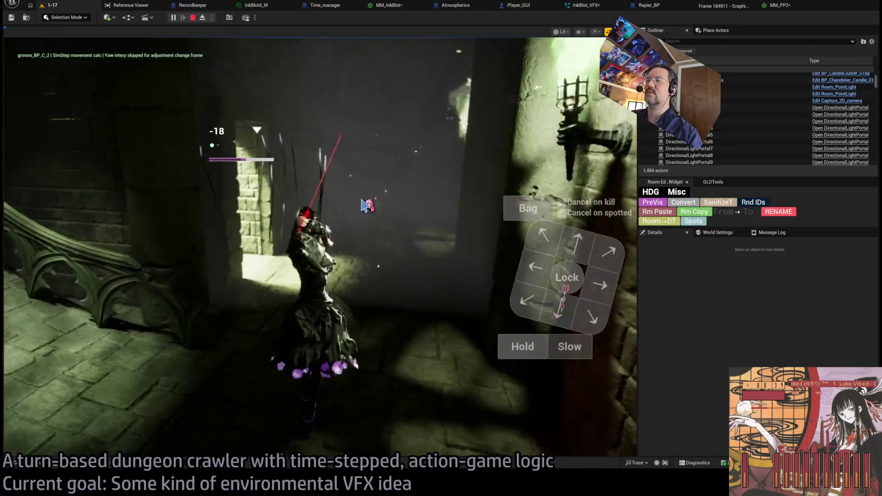
left_click(45, 326)
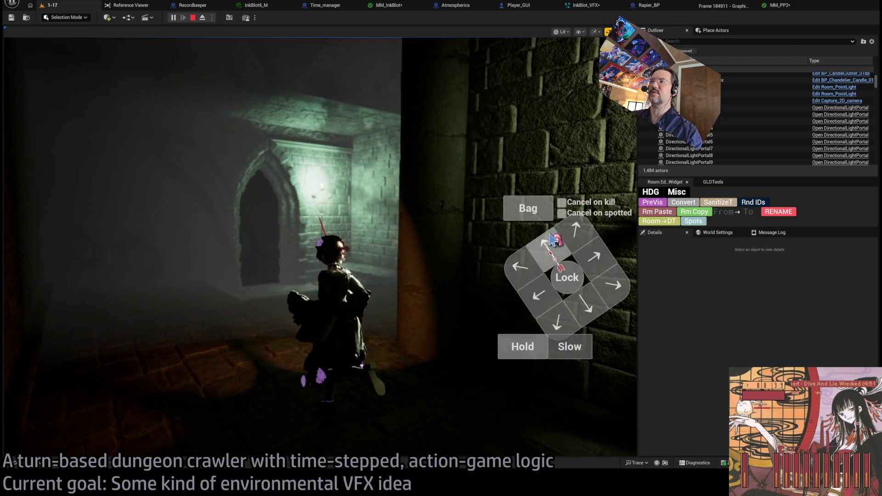
left_click(551, 239)
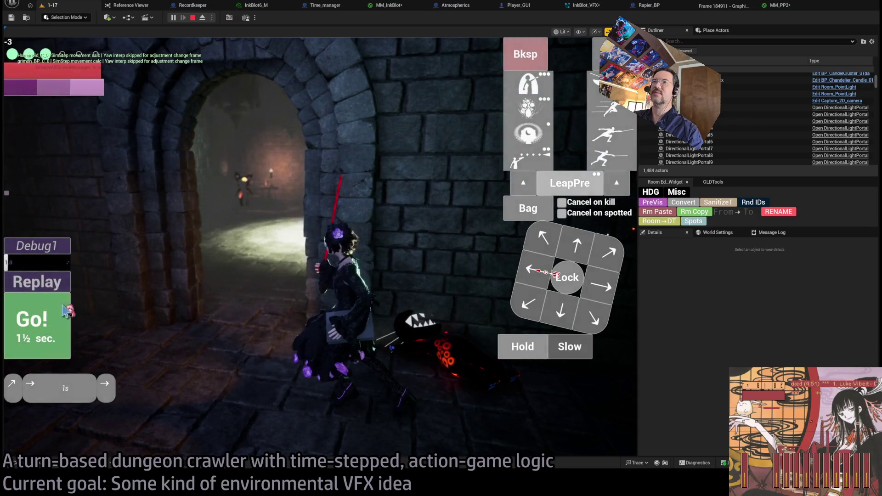
Run into the hall, lock onto the enemy, and hit it with the four-hit combo over three turns.
left_click(67, 311)
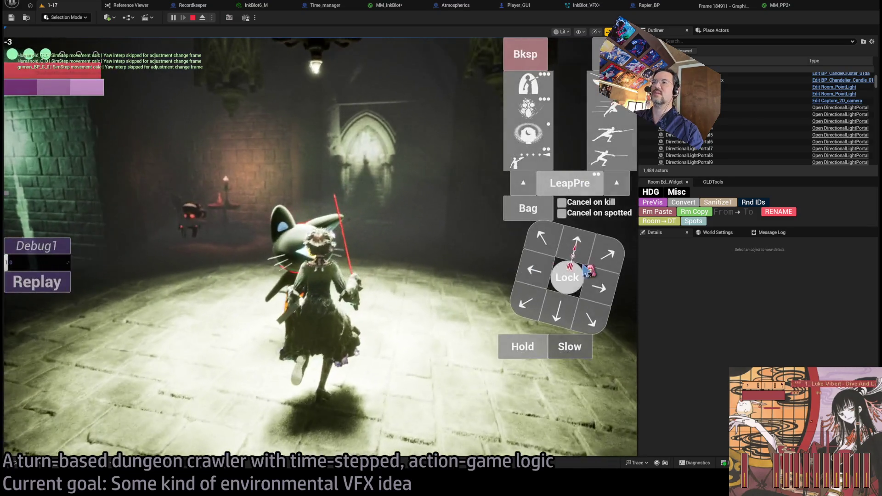
left_click(580, 271)
left_click(624, 162)
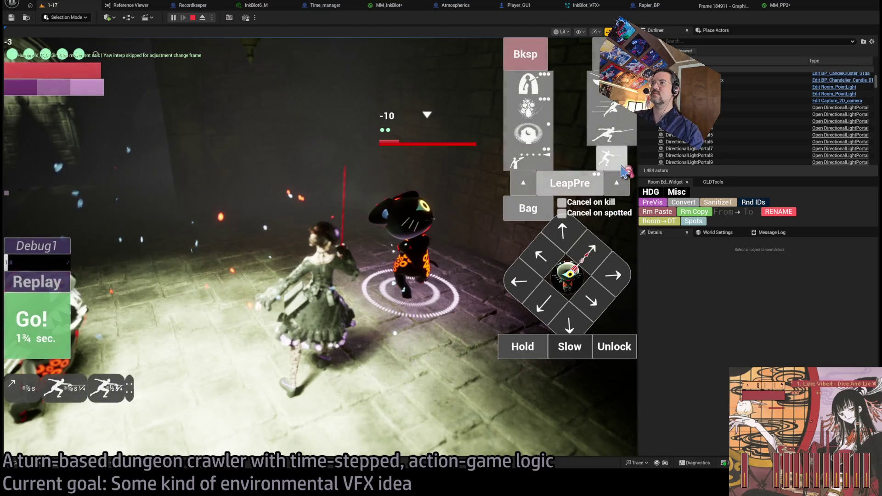
left_click(38, 332)
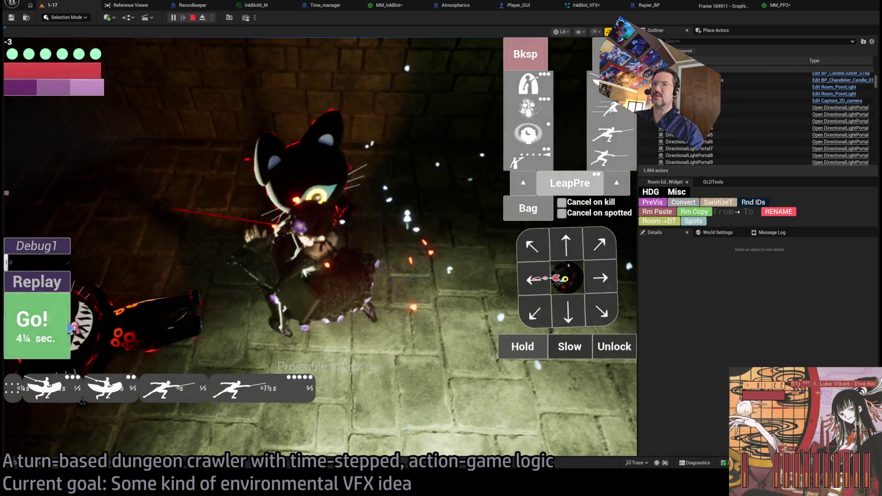
left_click(68, 328)
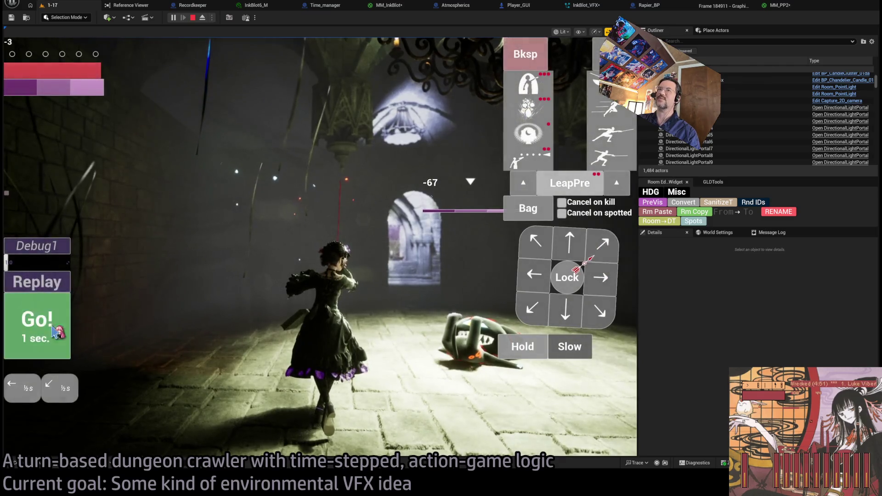
left_click(56, 332)
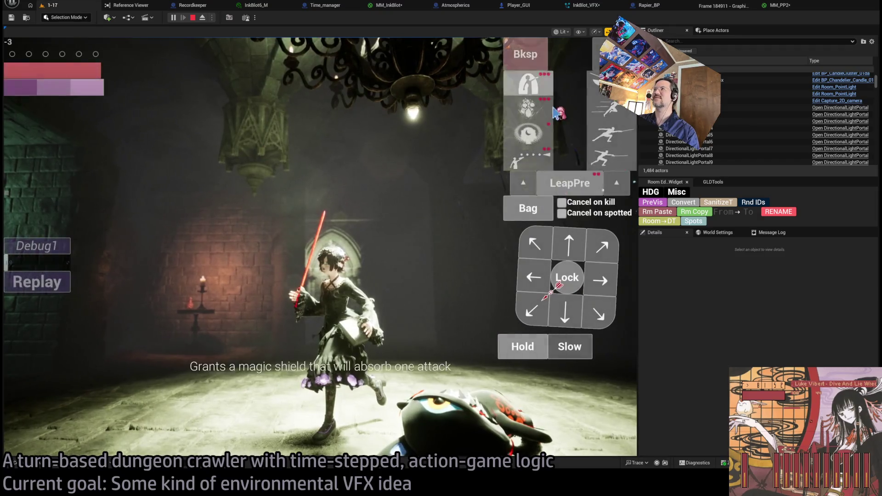
Queue the fabric-scraps item and the light skill from the inventory.
left_click(551, 219)
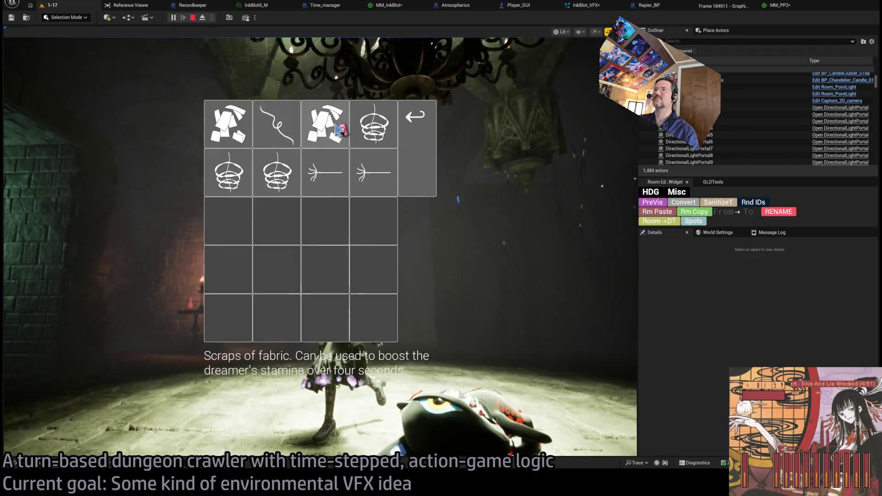
left_click(338, 129)
left_click(528, 133)
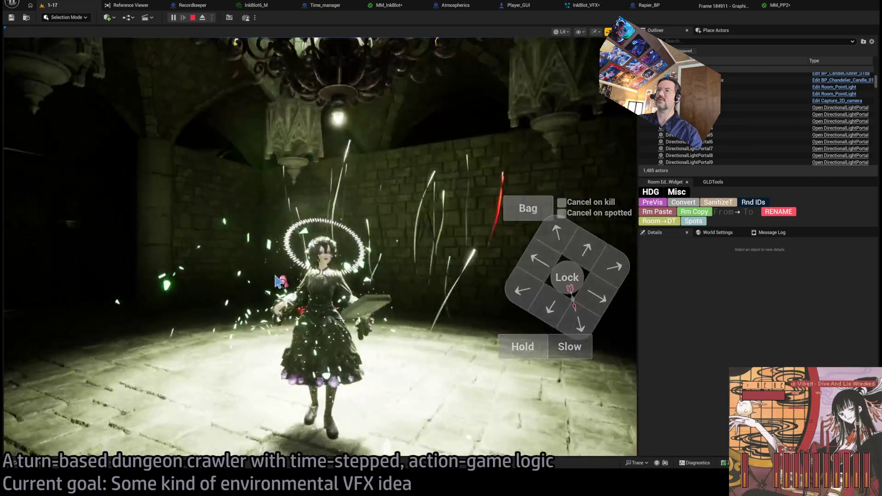
Stop the playtest, restart and stop it again, then bring up Player_GUI's event graph.
left_click(192, 17)
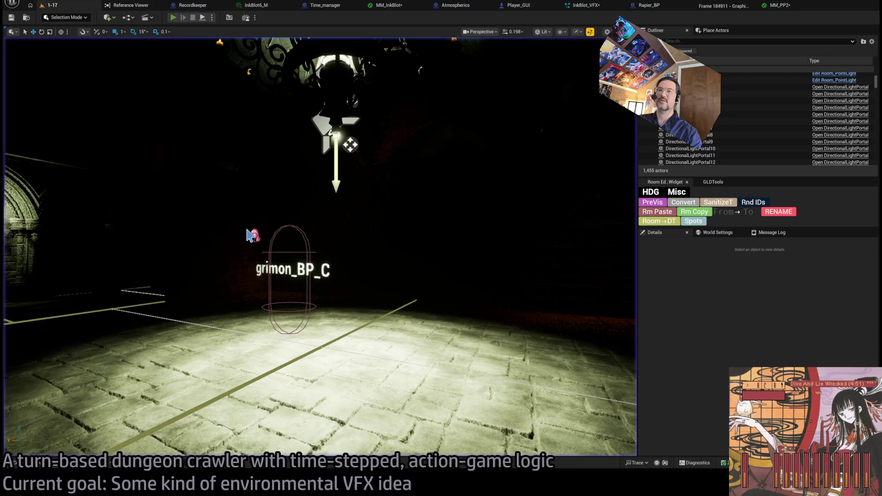
key("alt+p")
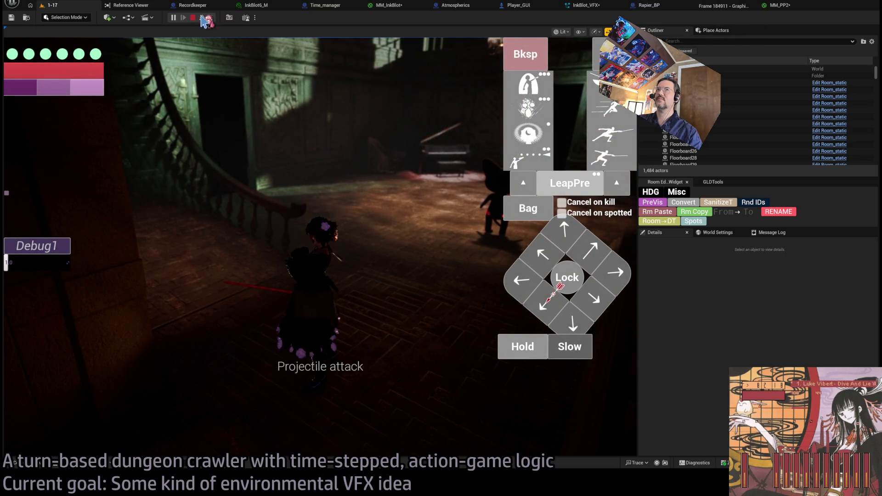
left_click(195, 18)
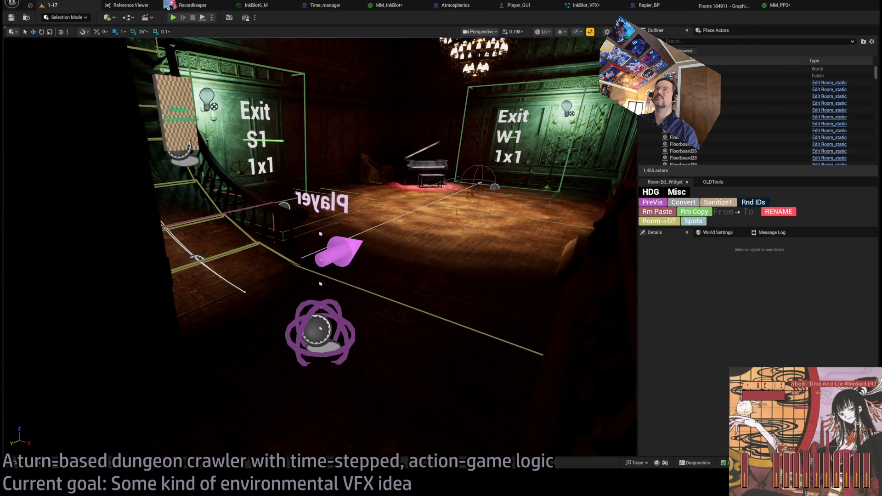
left_click(542, 7)
scroll(482, 202, "down", 2)
Add a Draw Debug Sphere node wired from Spawn System at Location.
scroll(414, 244, "up", 3)
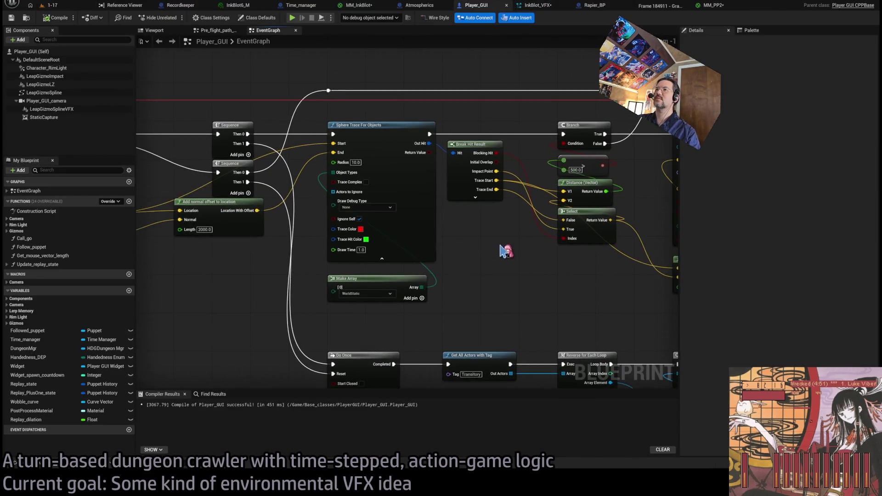
scroll(506, 250, "down", 1)
mouse_move(666, 252)
left_mouse_down()
mouse_move(590, 211)
mouse_move(281, 94)
left_mouse_up()
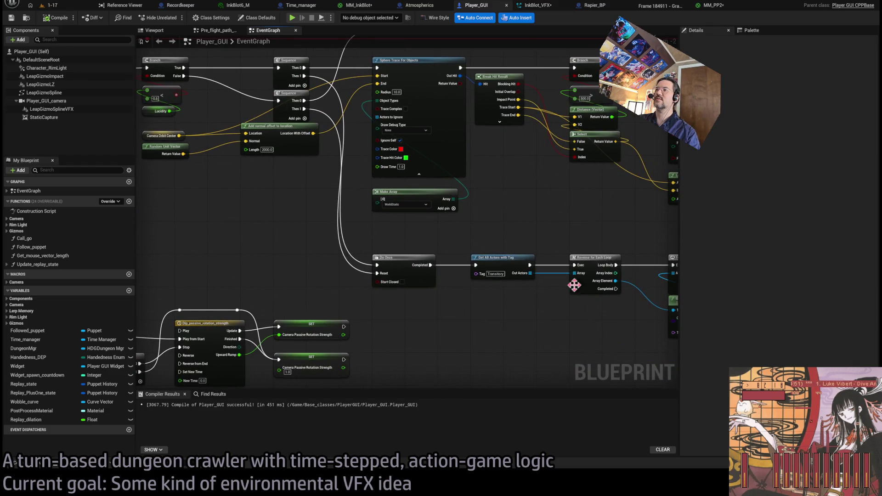
left_click_drag(574, 284, 391, 298)
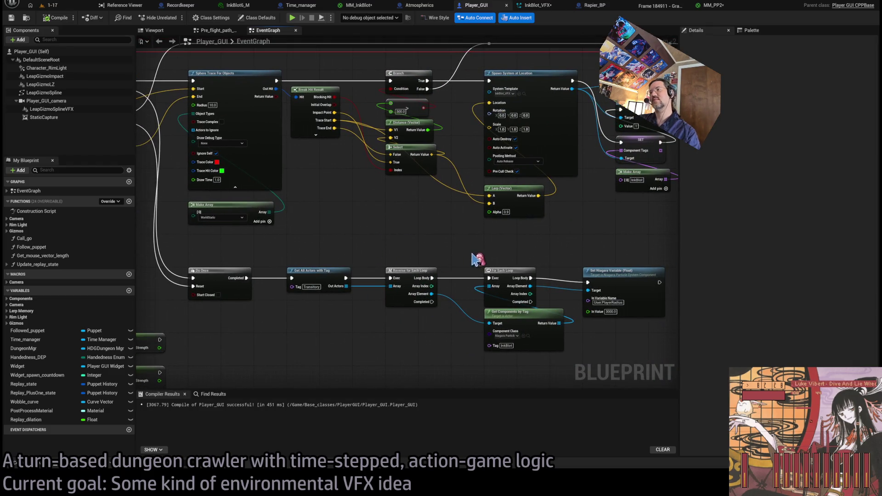
left_click_drag(473, 260, 446, 252)
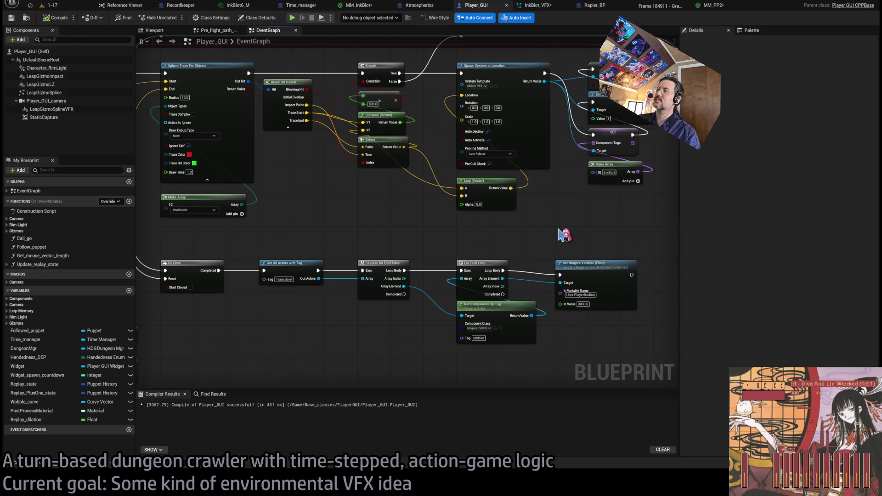
left_click_drag(559, 230, 528, 279)
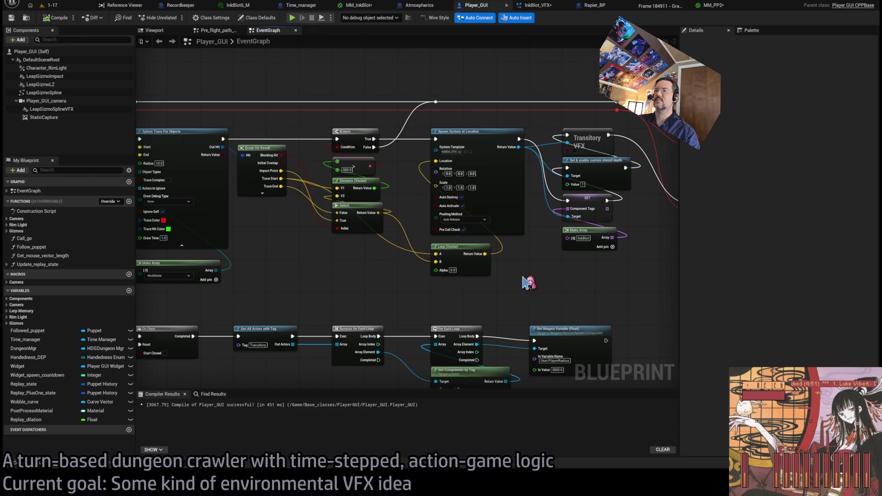
mouse_move(366, 260)
left_mouse_down()
mouse_move(494, 267)
mouse_move(499, 277)
mouse_move(454, 249)
left_mouse_up()
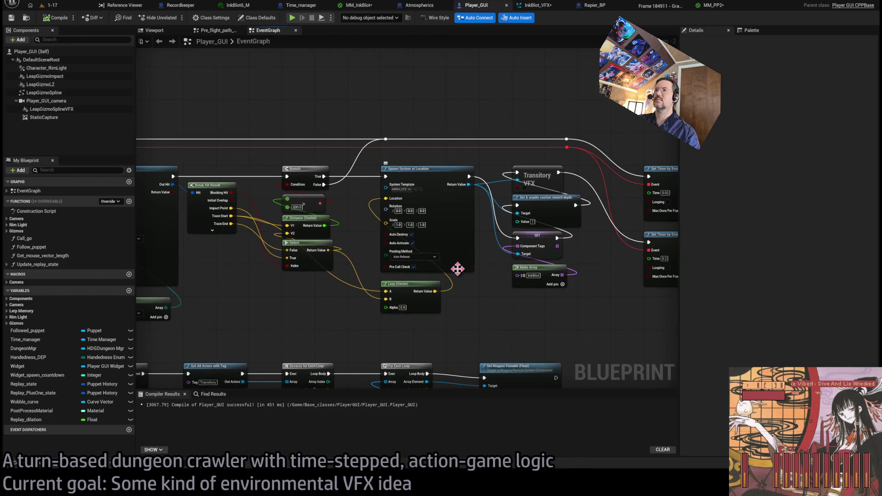
scroll(458, 269, "down", 2)
left_click_drag(463, 176, 551, 322)
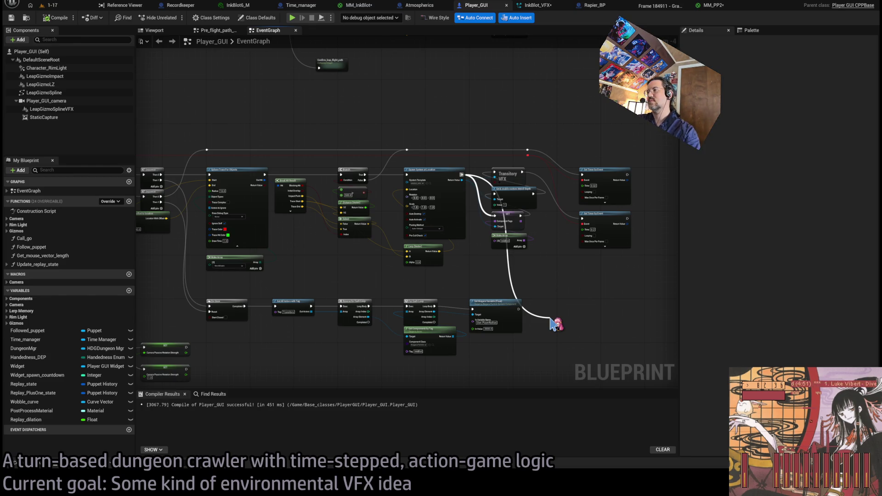
left_click_drag(552, 322, 551, 321)
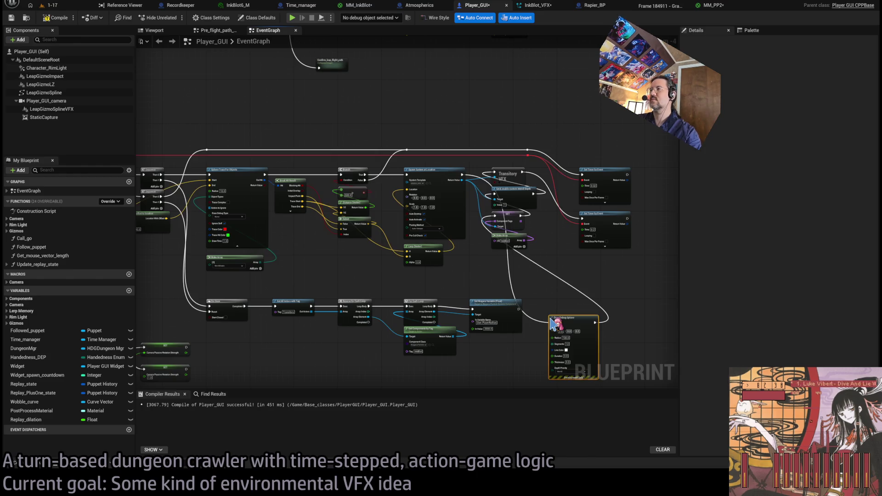
Give the debug sphere a 2.0 duration and the Lerp result as Center, then return to 1-17.
scroll(559, 289, "up", 4)
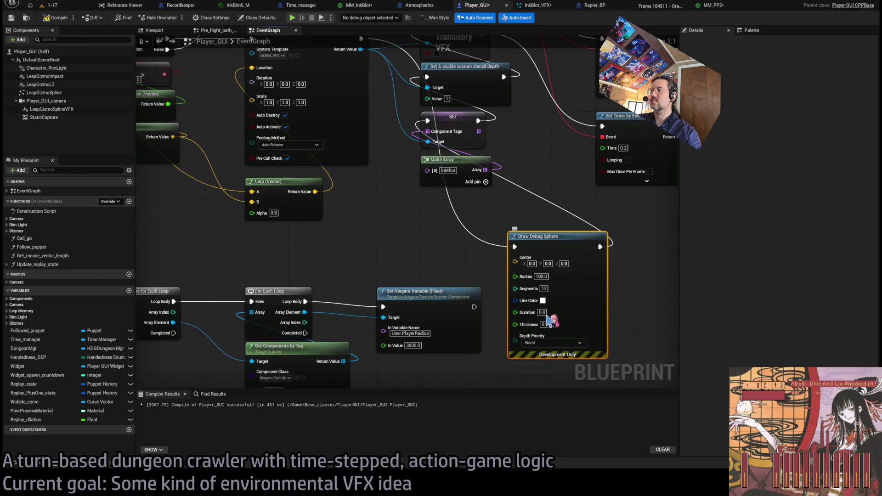
left_click_drag(433, 195, 436, 253)
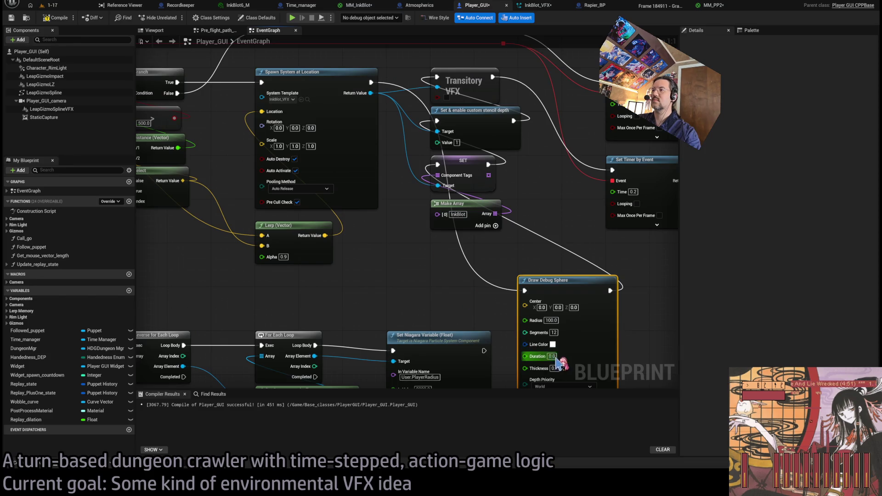
left_click_drag(557, 359, 546, 348)
key("Escape")
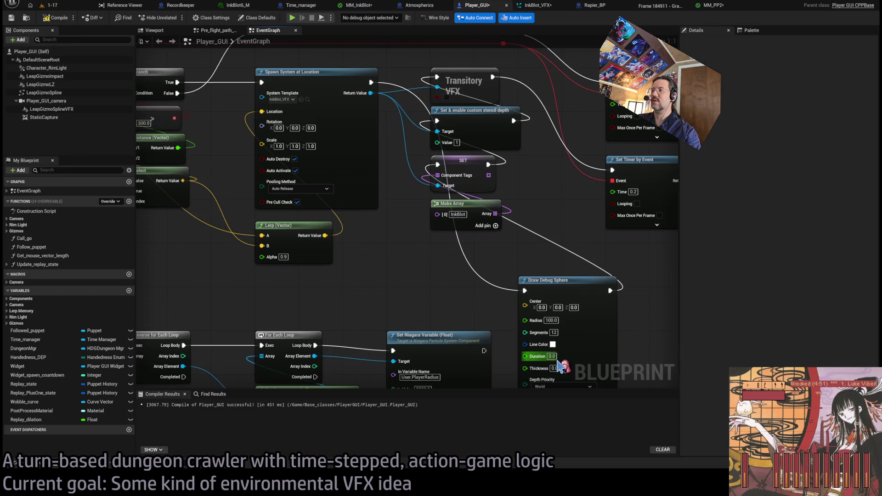
mouse_move(328, 238)
left_mouse_down()
mouse_move(488, 299)
mouse_move(525, 302)
left_mouse_up()
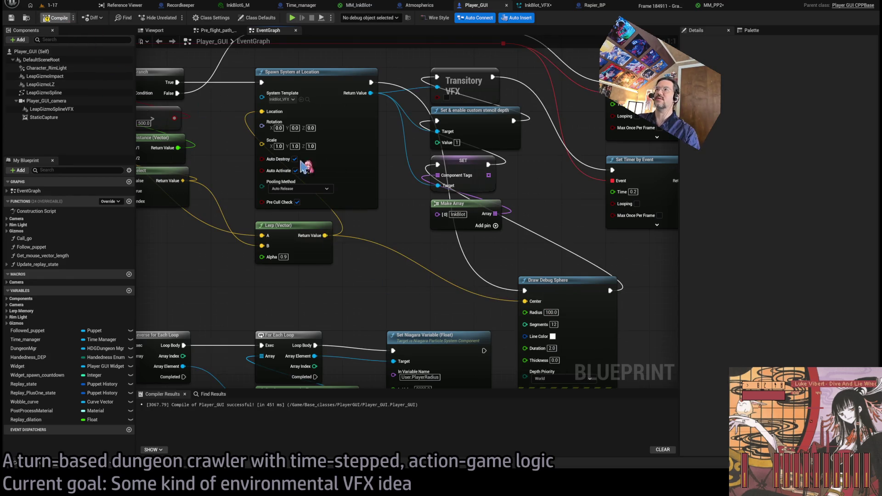
scroll(422, 265, "down", 2)
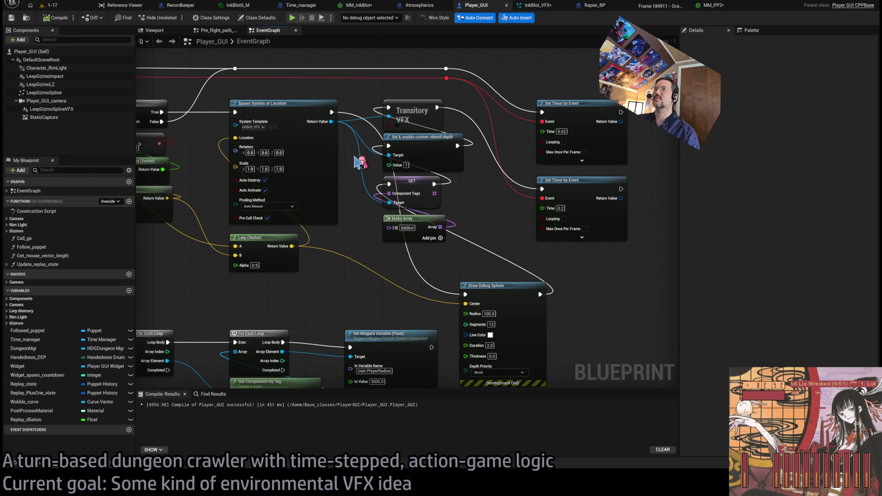
left_click(73, 9)
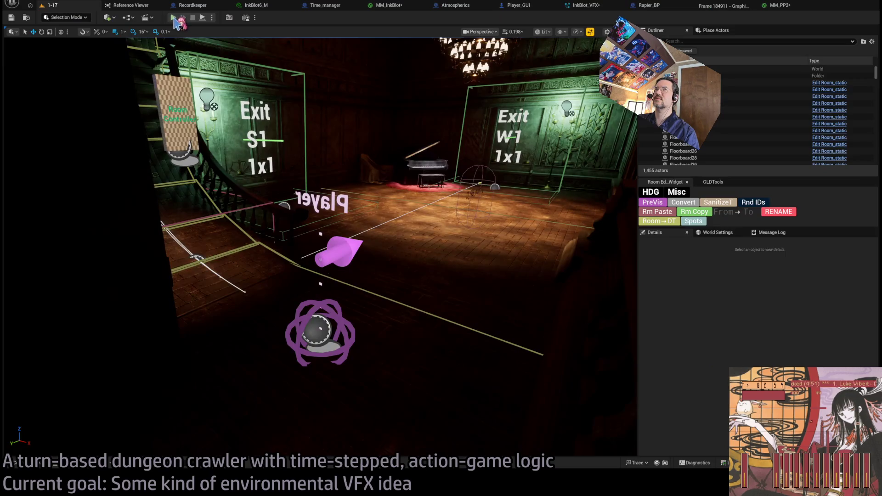
Playtest with moves and attacks on the cat to watch the debug spheres, then open MM_PP2.
key("alt+p")
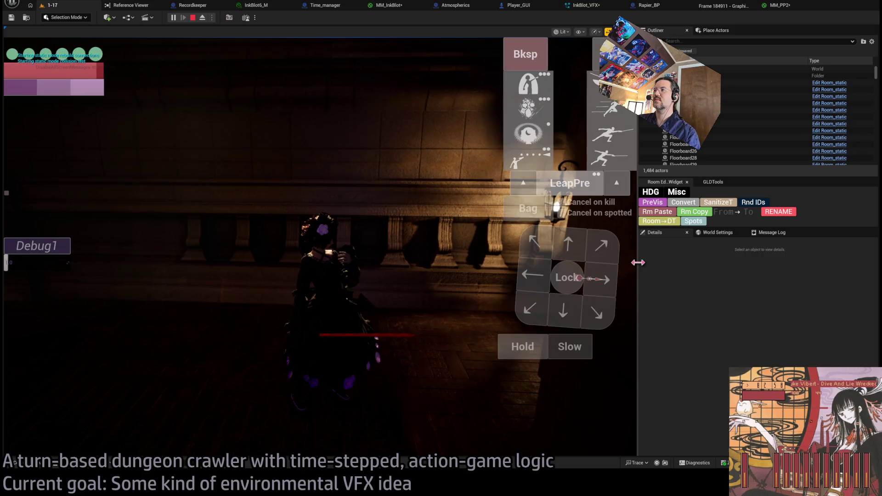
left_click_drag(638, 263, 833, 262)
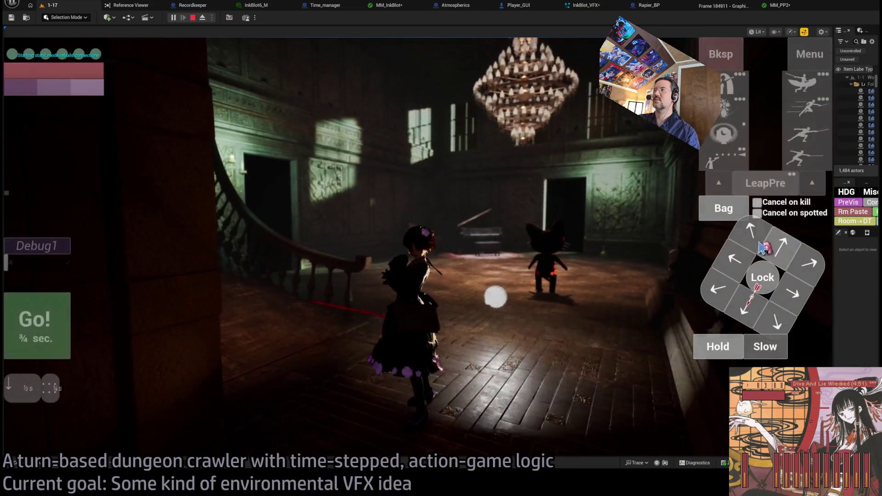
left_click(761, 247)
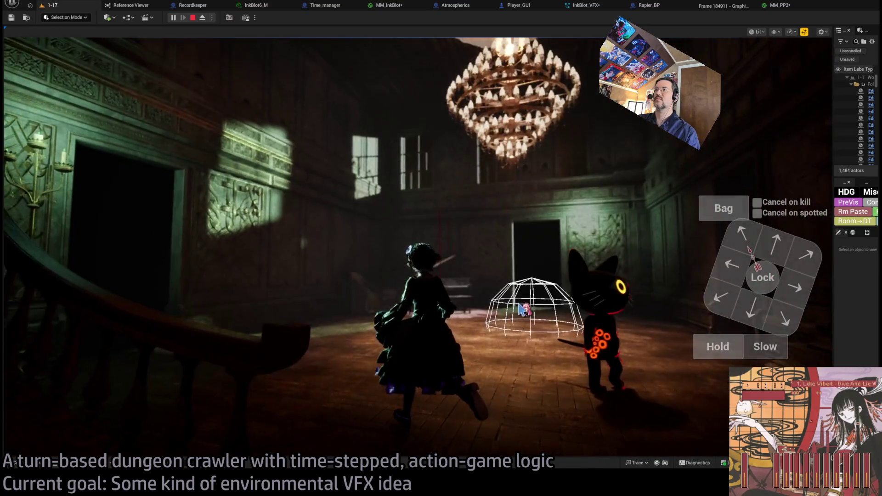
left_click(521, 309)
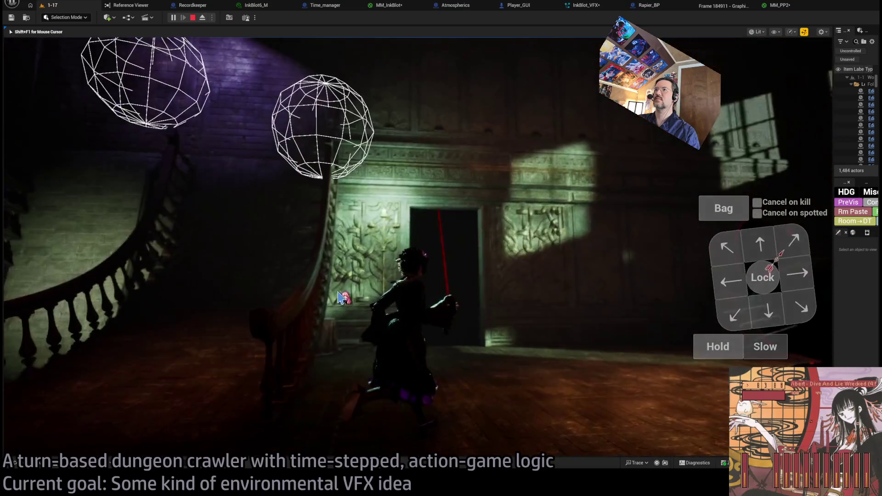
left_click(699, 351)
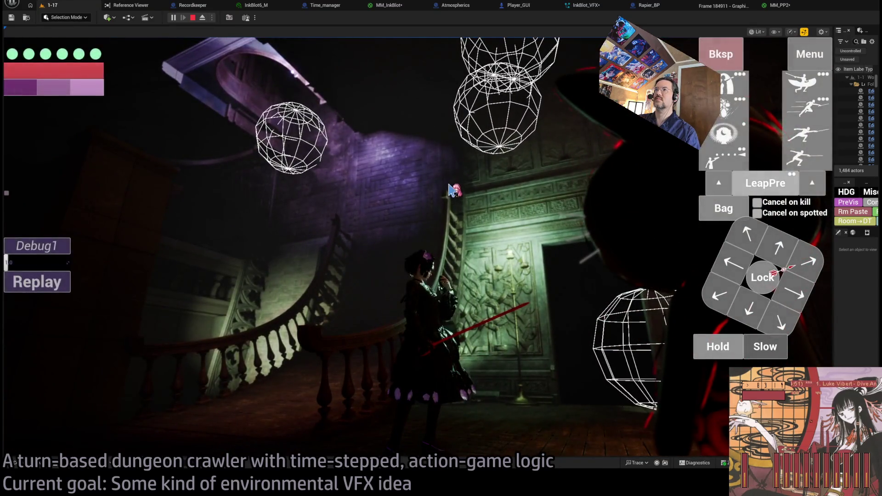
left_click(449, 188)
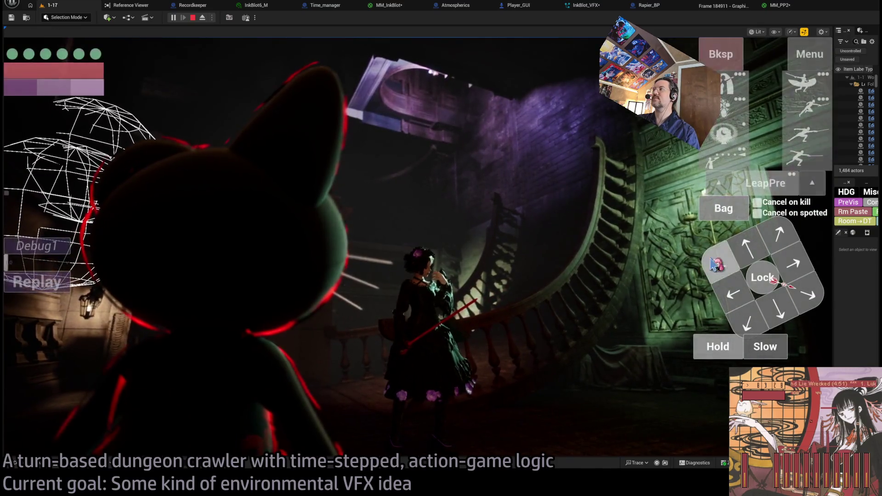
left_click(776, 5)
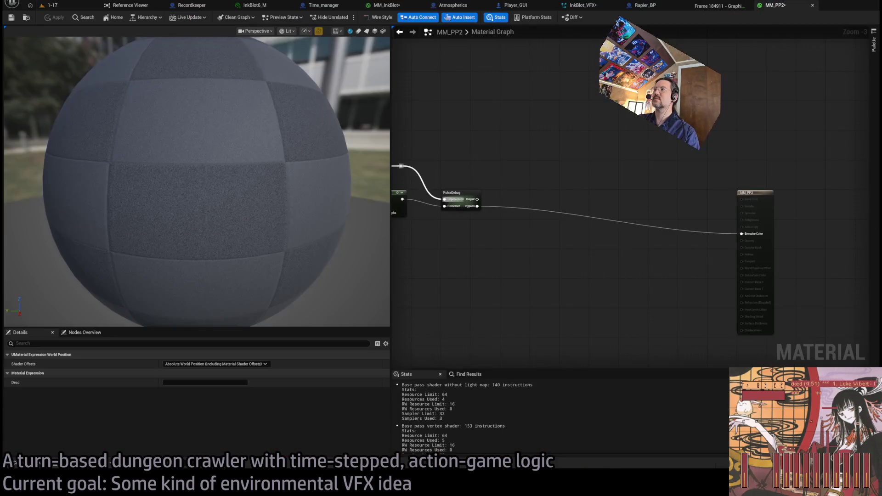
Open MM_InkBlot and frame the Depth Fade chain and output node in the graph.
left_click(403, 7)
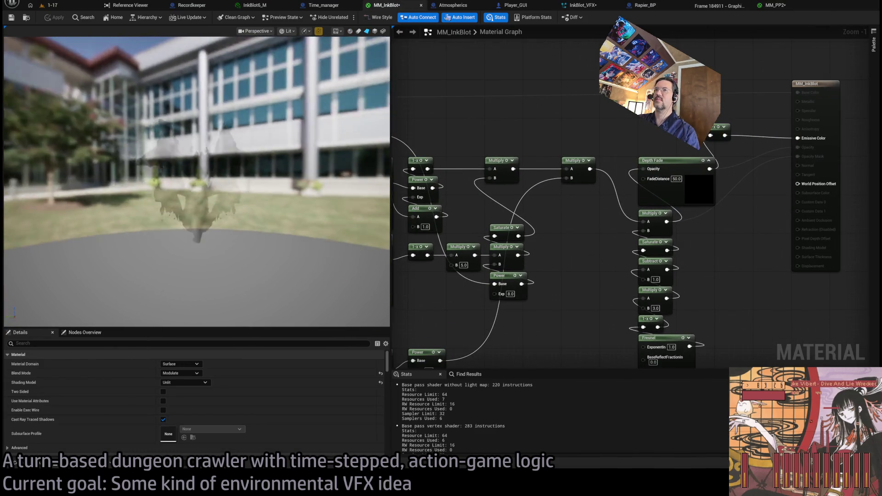
left_click_drag(543, 224, 627, 230)
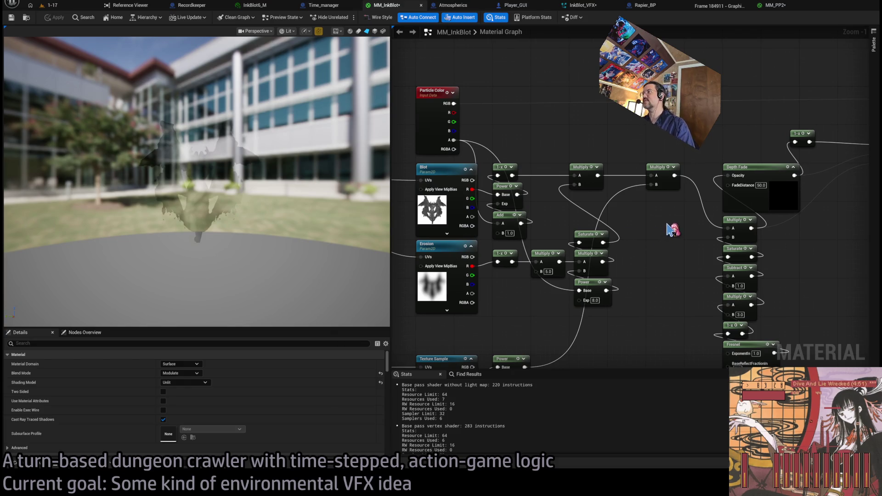
mouse_move(787, 256)
left_mouse_down()
mouse_move(664, 236)
mouse_move(690, 215)
left_mouse_up()
left_click_drag(264, 219, 325, 229)
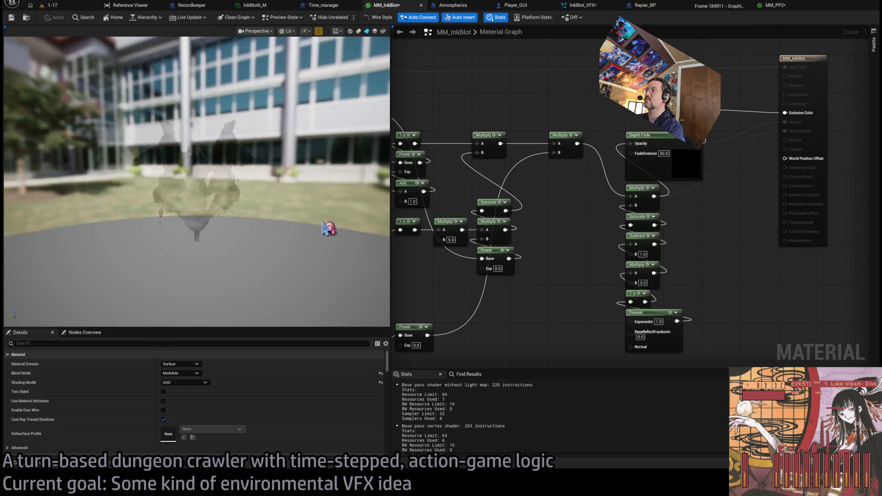
mouse_move(702, 228)
left_mouse_down()
mouse_move(679, 252)
mouse_move(686, 214)
left_mouse_up()
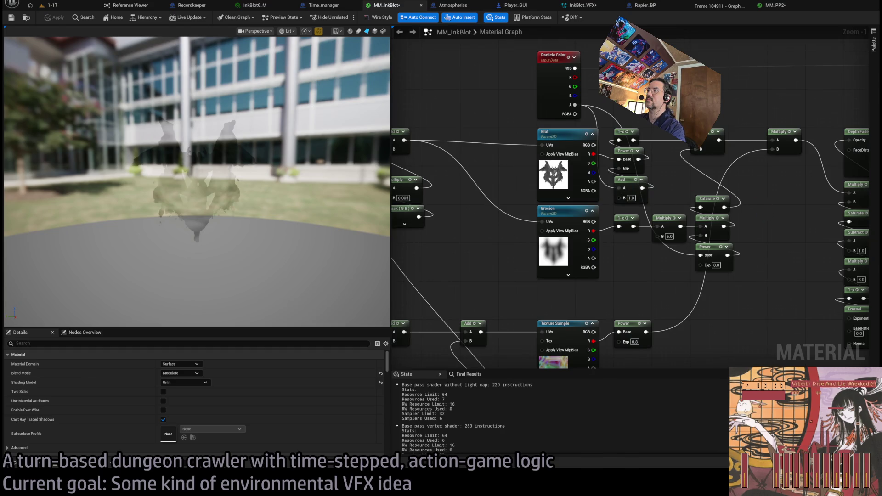
left_click_drag(854, 189, 574, 220)
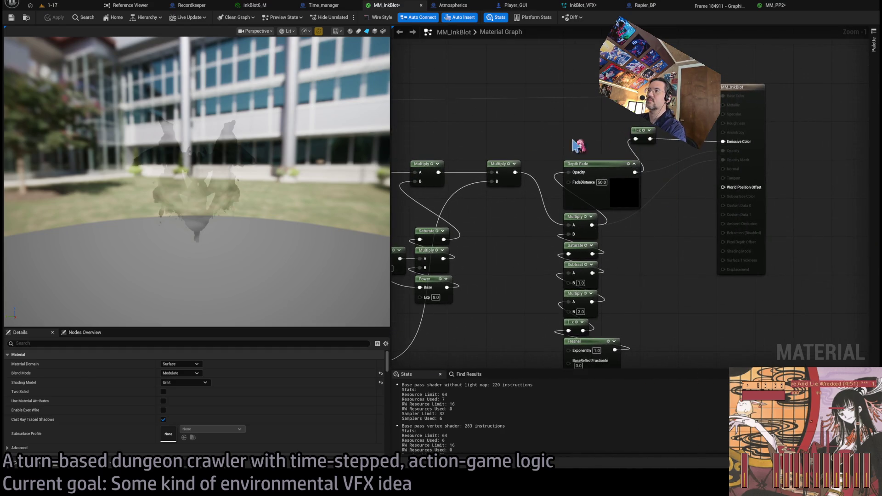
left_click_drag(577, 146, 636, 202)
left_click_drag(556, 278, 596, 258)
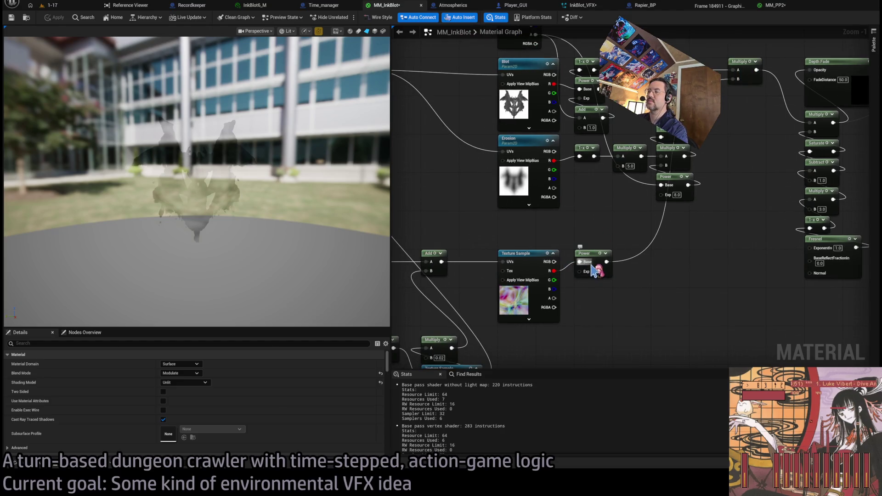
left_click_drag(607, 271, 565, 252)
scroll(565, 253, "down", 1)
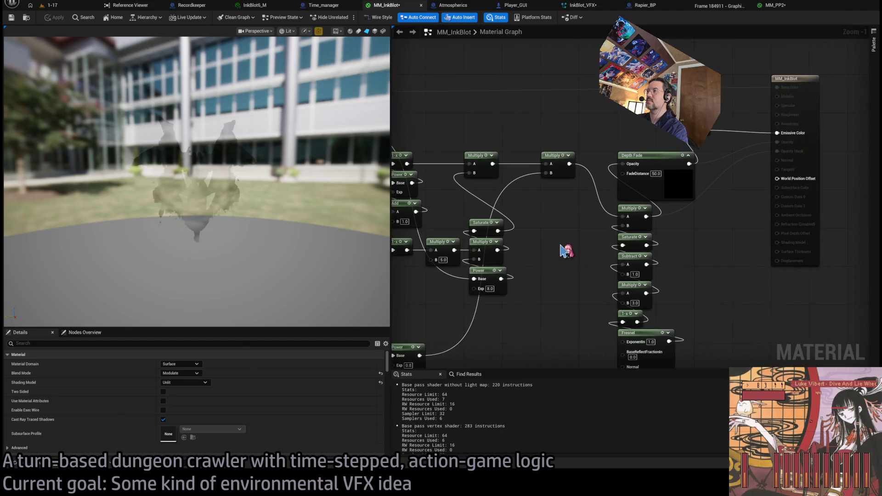
mouse_move(312, 189)
left_mouse_down()
mouse_move(257, 191)
mouse_move(340, 190)
left_mouse_up()
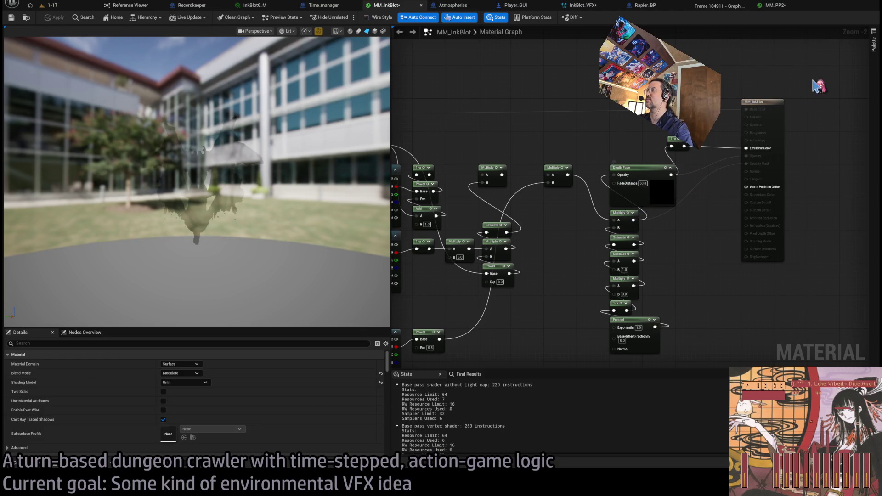
Shift the Depth Fade chain right, insert a Multiply with B 2.0, and return to 1-17.
left_click_drag(814, 81, 606, 358)
left_click_drag(643, 171, 712, 178)
left_click(589, 177)
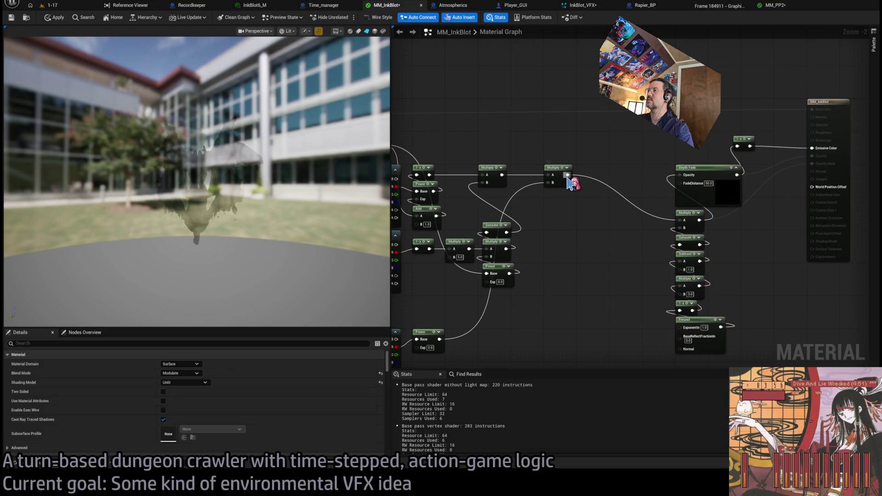
left_click_drag(606, 173, 606, 174)
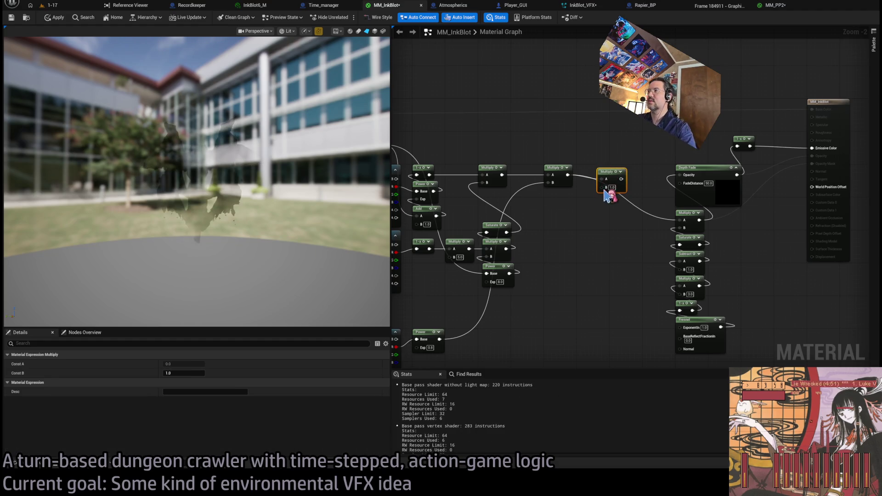
type("12")
key("Return")
left_click_drag(675, 223, 680, 220)
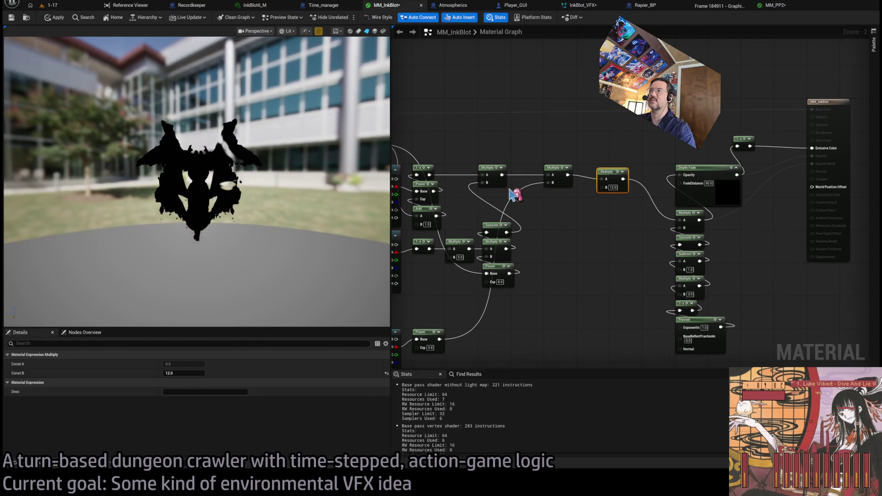
key("Return")
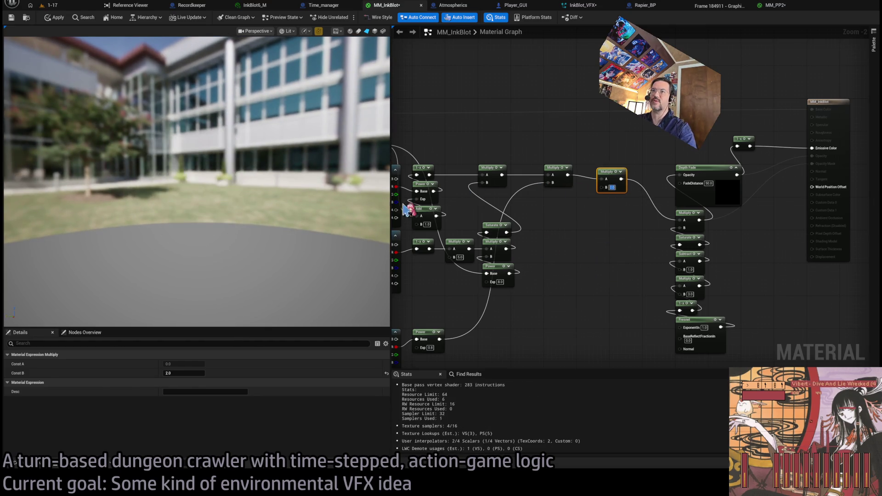
left_click_drag(257, 193, 294, 193)
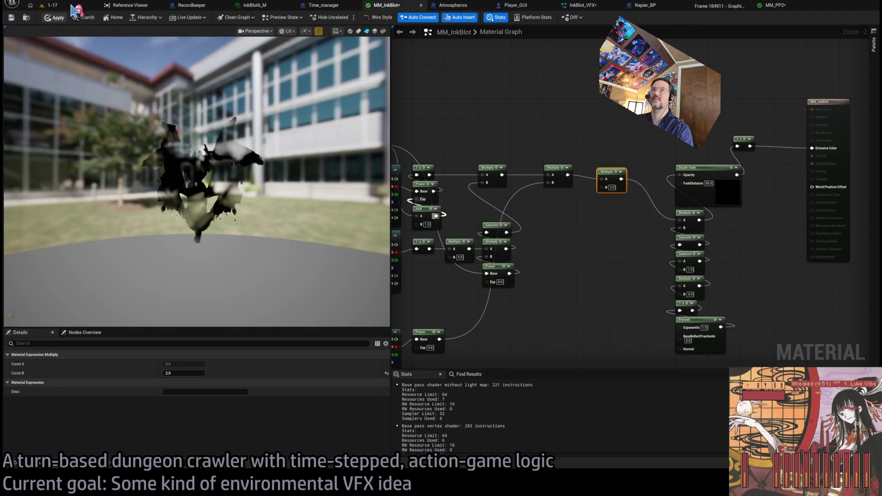
left_click(72, 5)
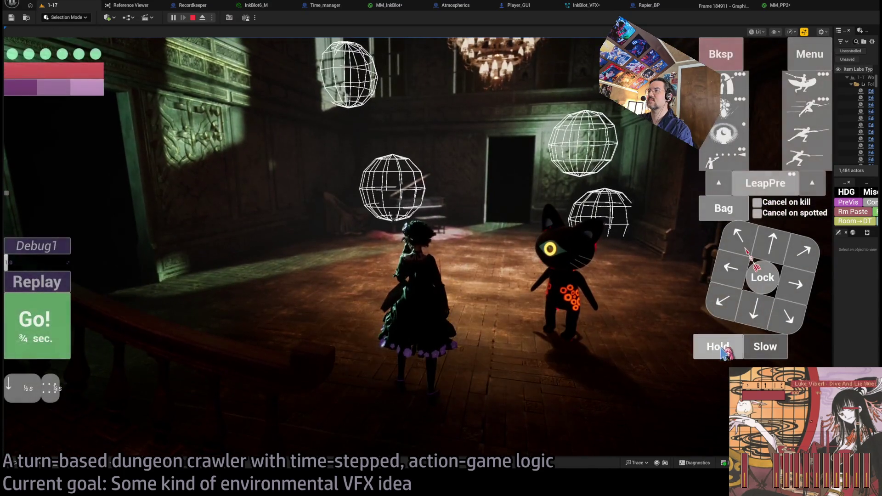
Extend the wait to about 4½ seconds, queue a Leap toward the target and play out the moves.
left_click_drag(723, 350, 722, 350)
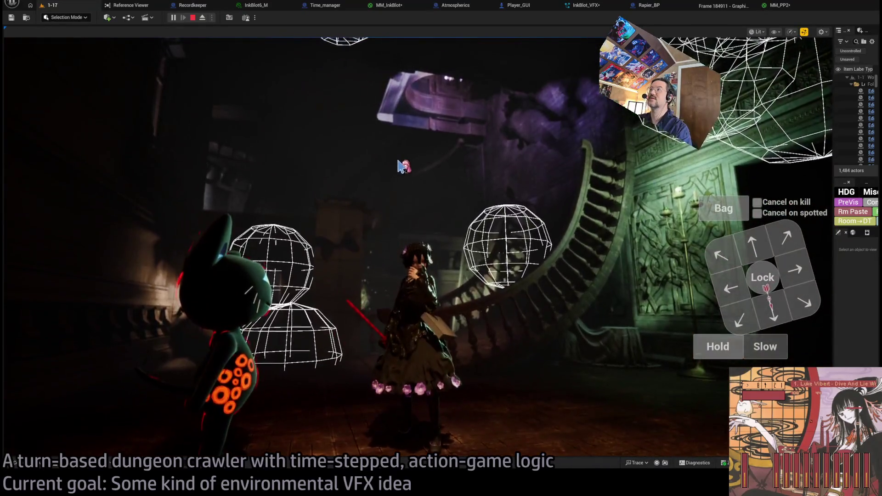
left_click(400, 167)
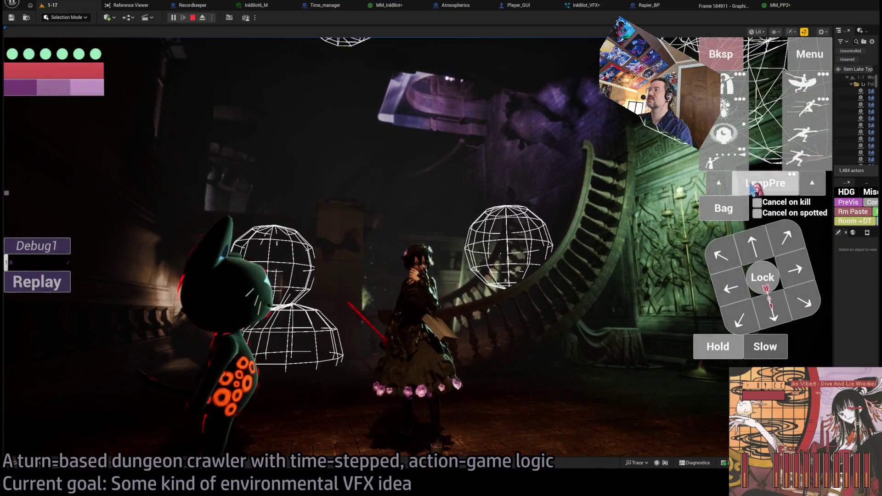
key("Return")
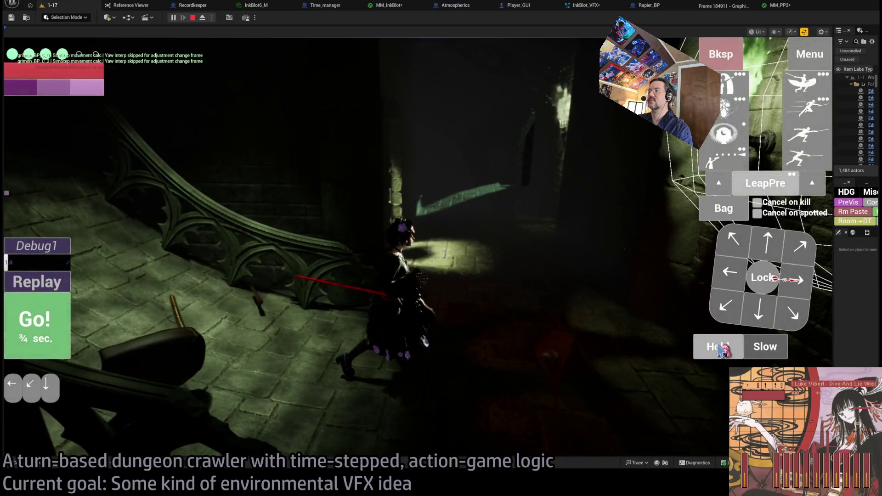
left_click(60, 324)
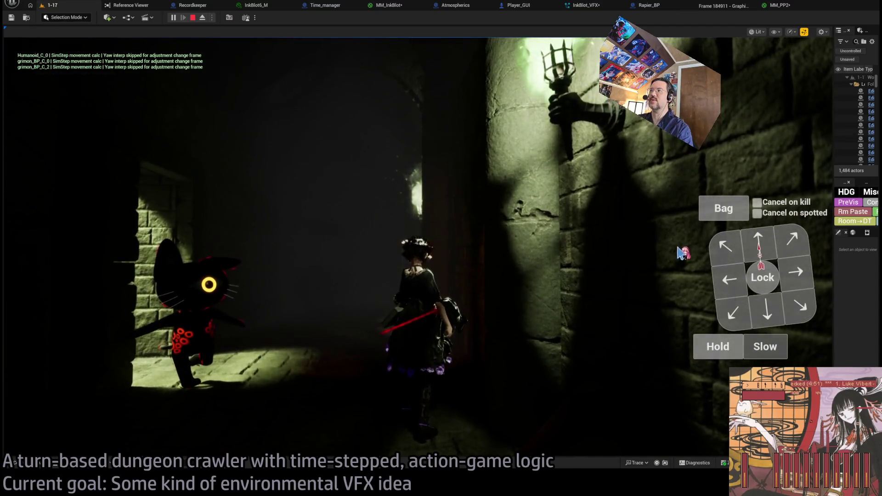
left_click(39, 322)
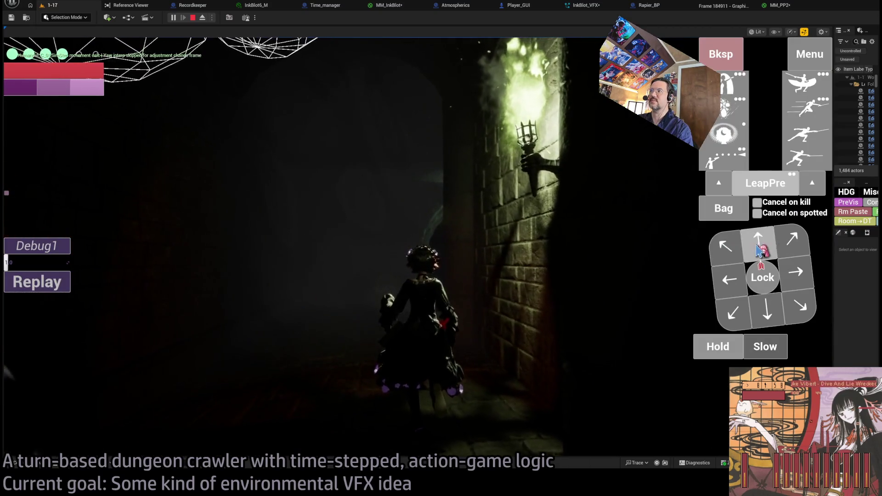
Step forward, lock on and attack the enemy, then view unlit to reveal the ink blots.
left_click(759, 248)
left_click(59, 328)
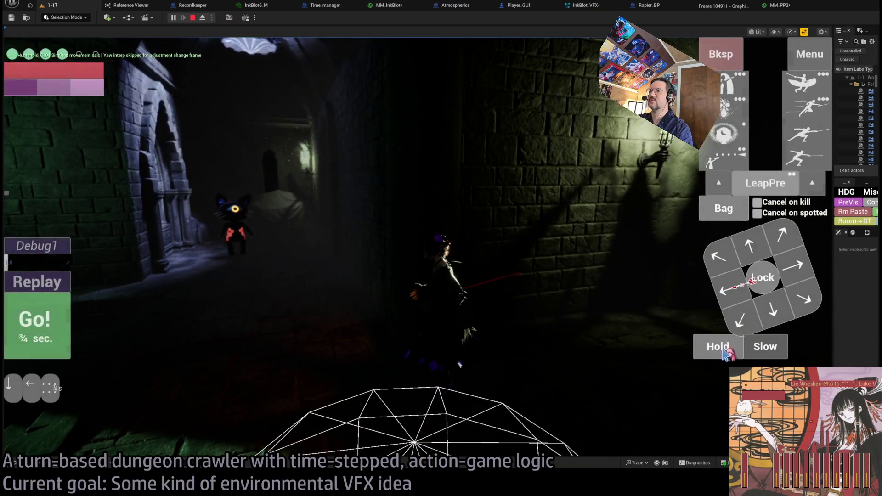
left_click(45, 332)
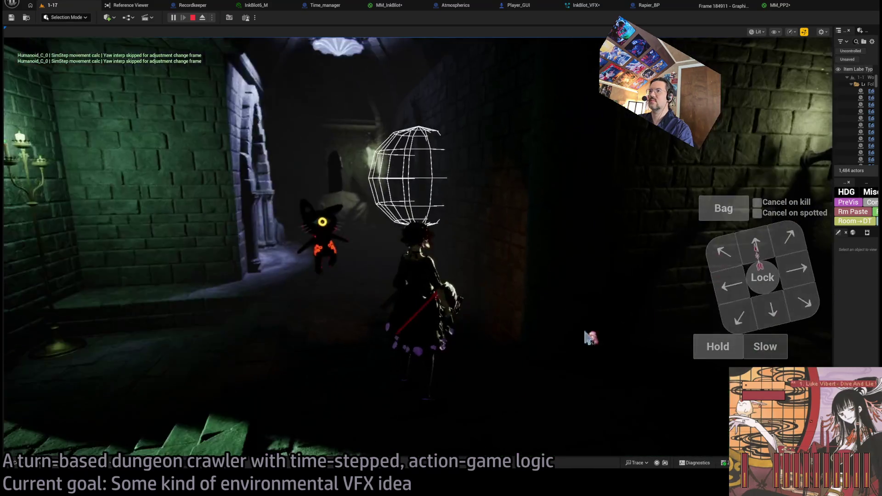
left_click(760, 280)
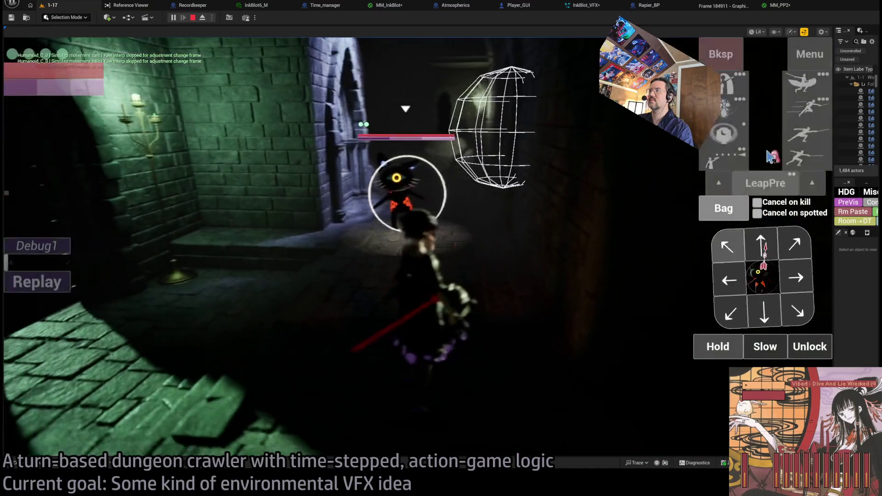
left_click(66, 322)
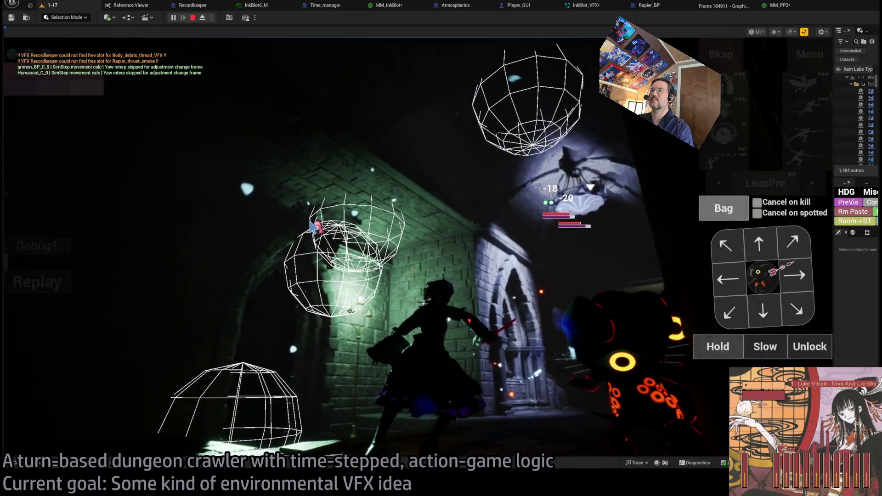
left_click(335, 215)
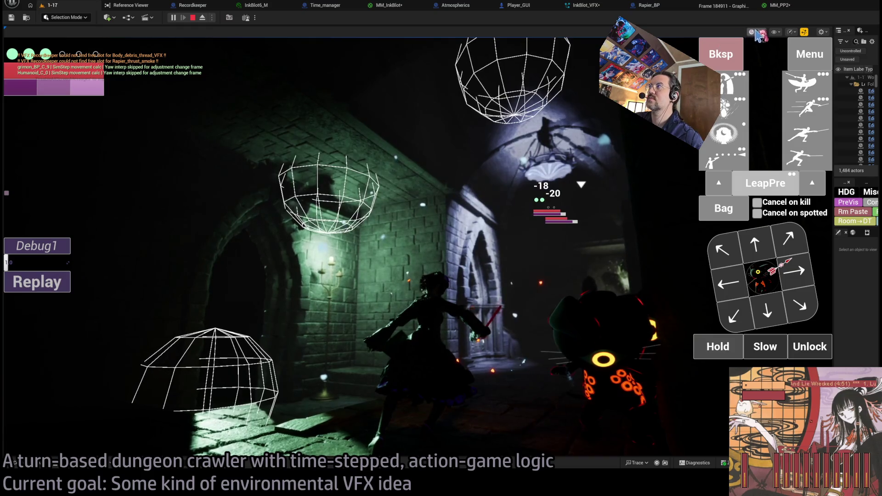
key("F2")
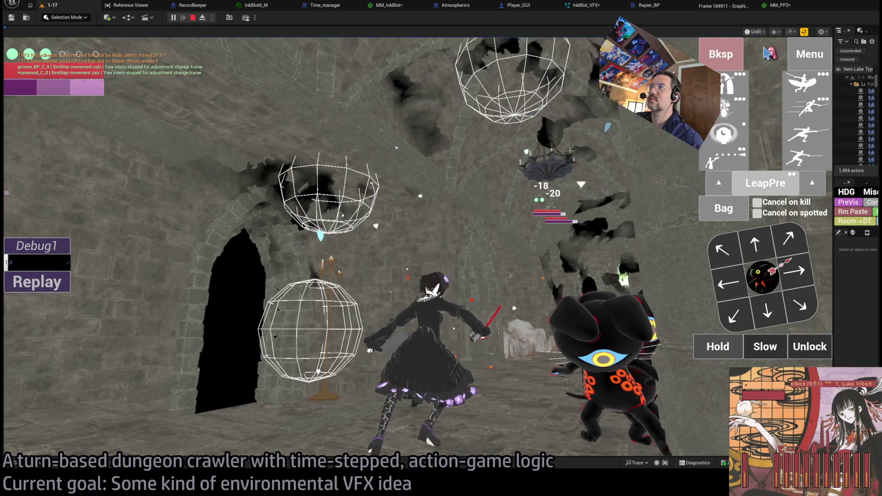
Return to lit shading, re-aim the camera along the corridor, and play turns into the lit room.
key("F3")
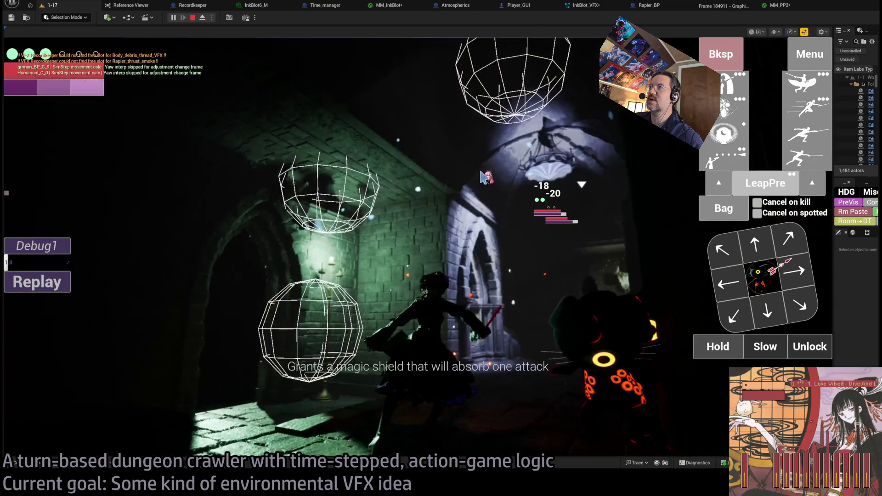
left_click(537, 177)
left_click(434, 218)
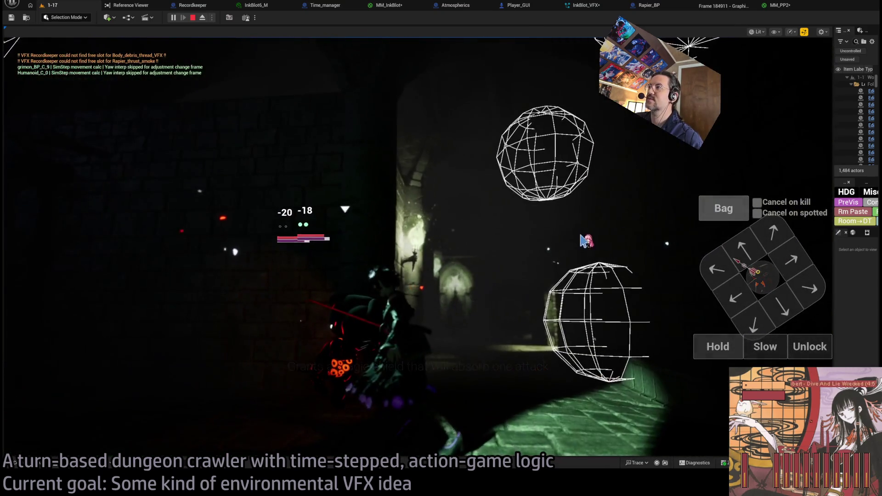
left_click(584, 239)
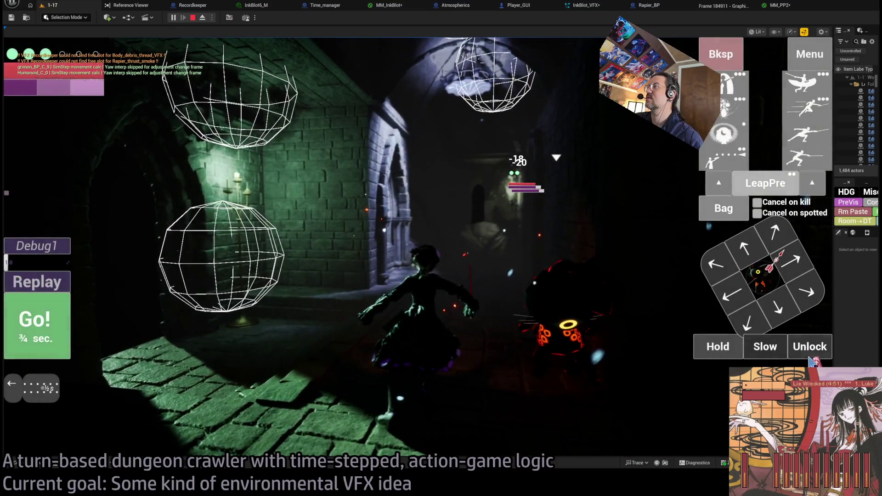
left_click(754, 252)
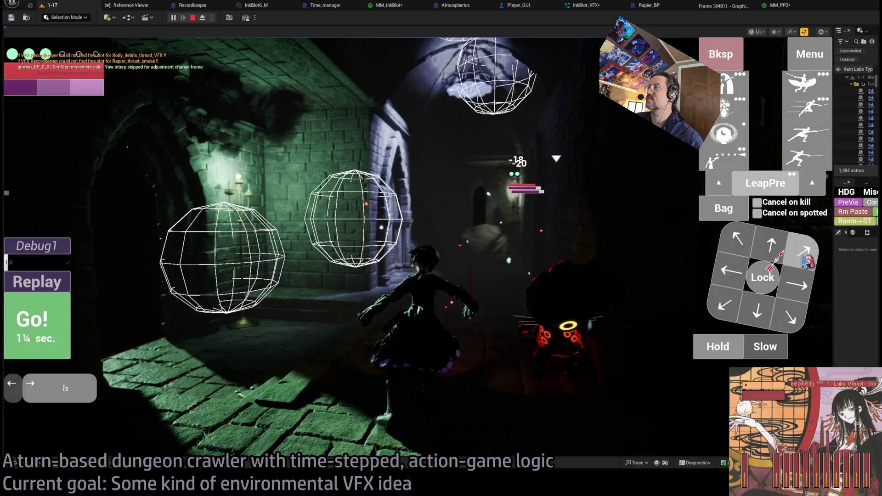
left_click(46, 349)
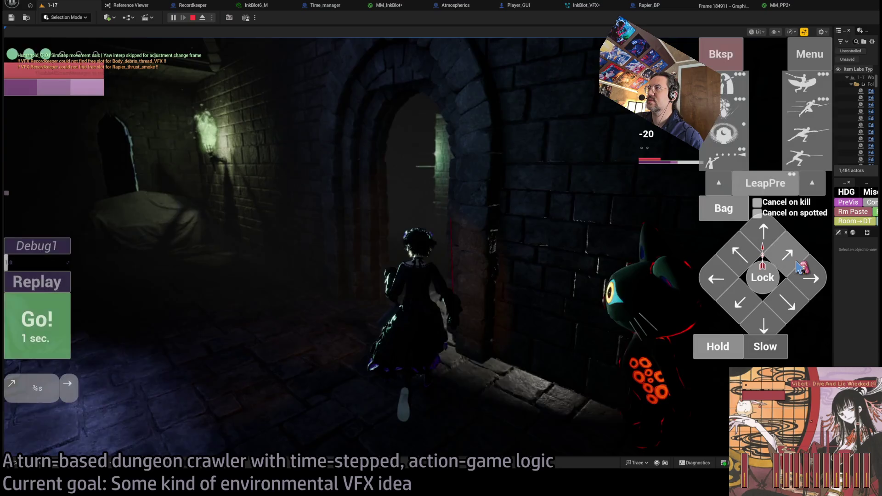
left_click(799, 266)
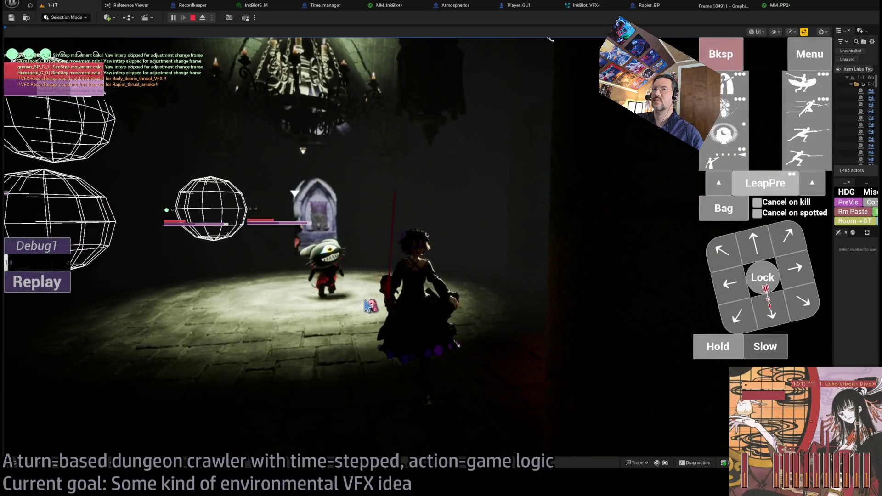
left_click(370, 223)
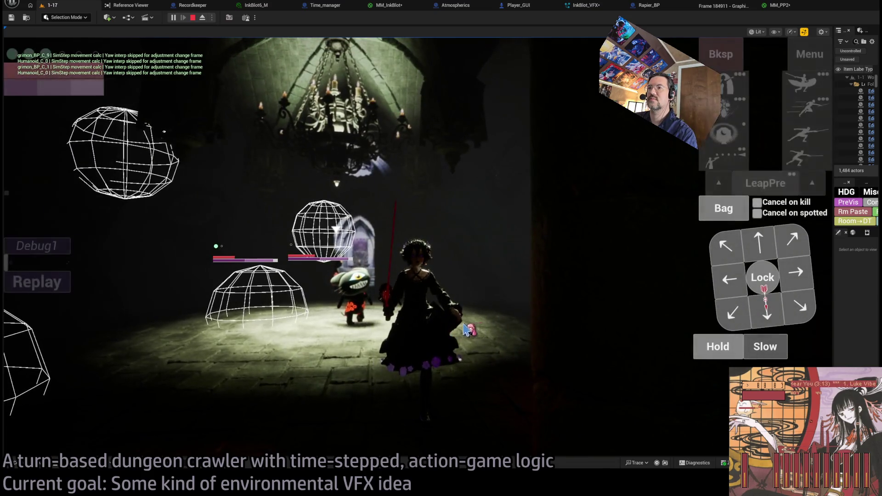
Advance several turns toward the enemy with W, briefly checking the unlit view along the way.
key("w")
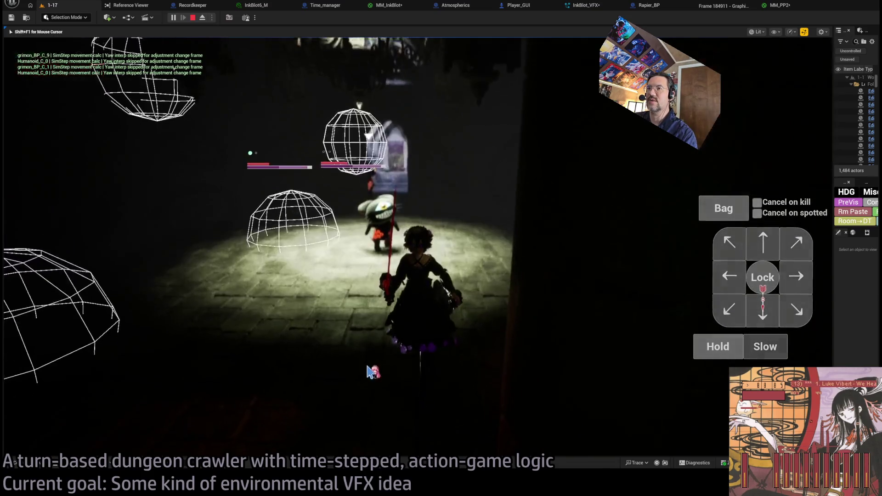
key("e")
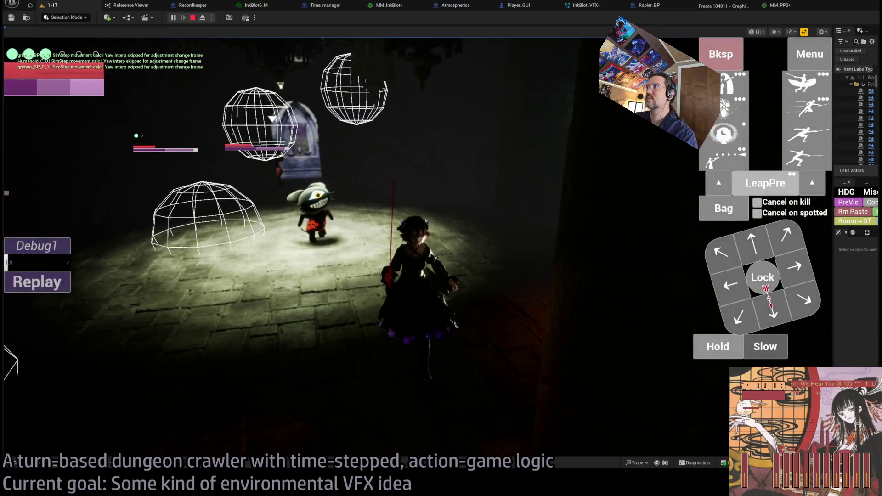
key("alt+3")
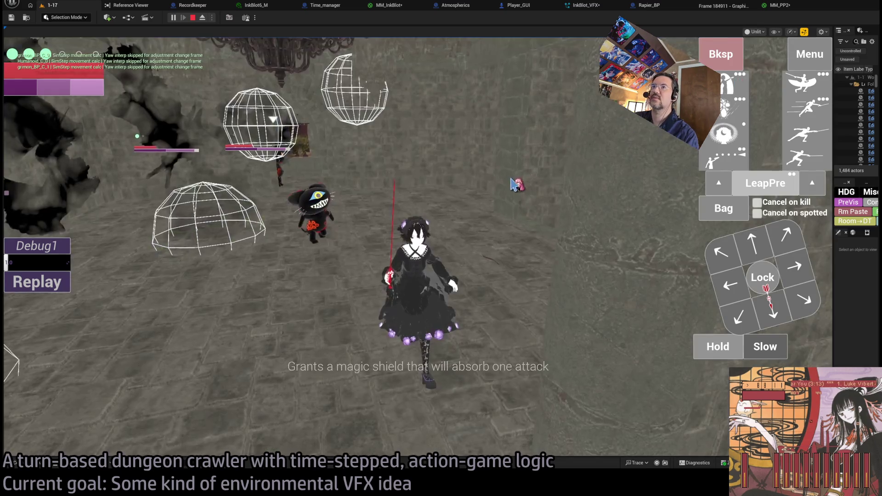
key("w")
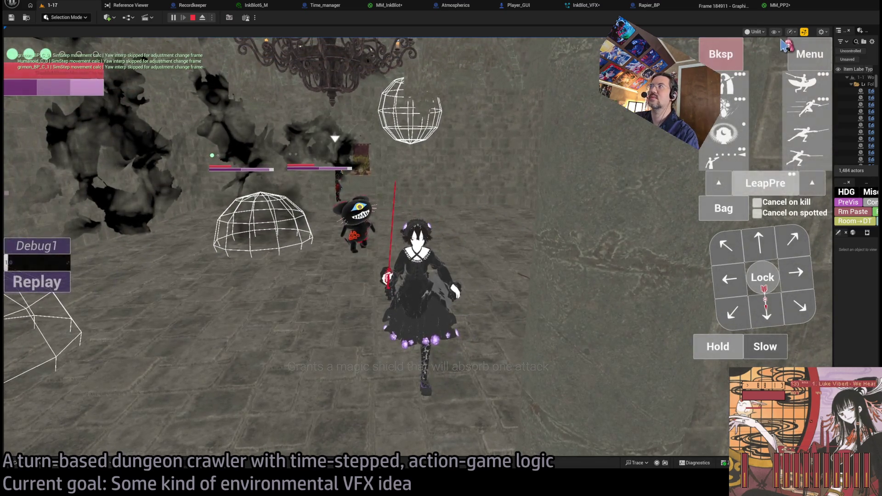
key("alt+4")
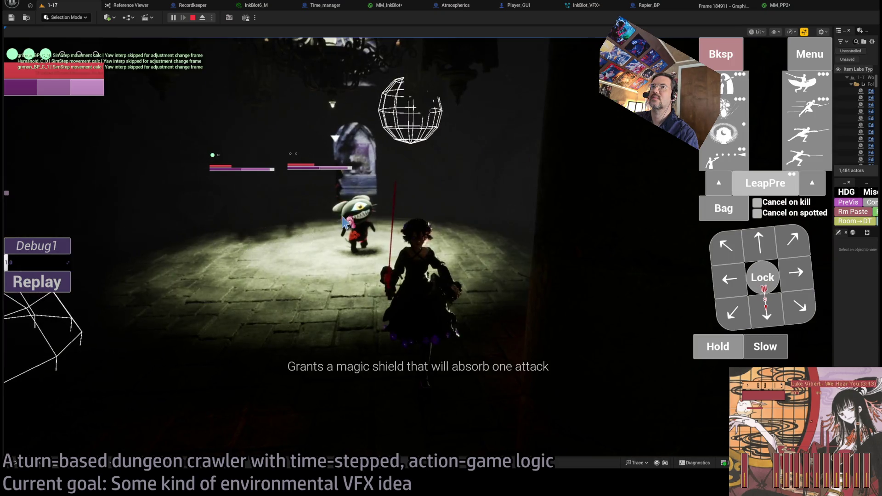
key("w")
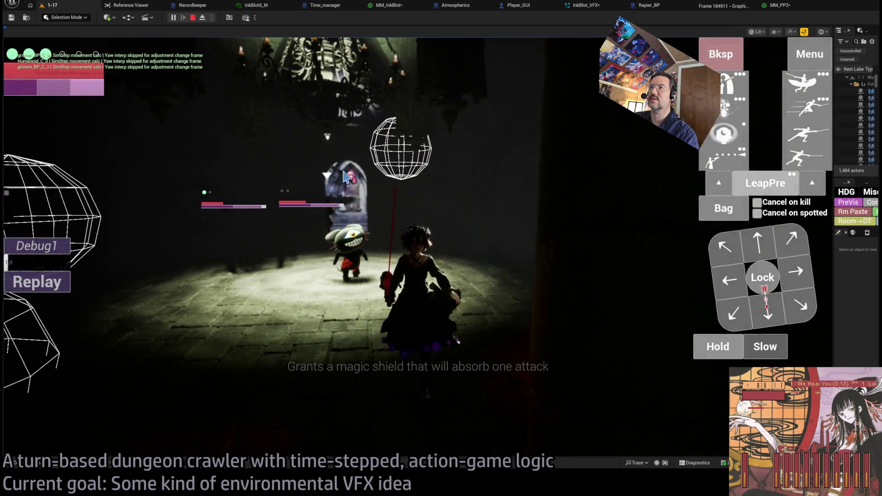
key("w")
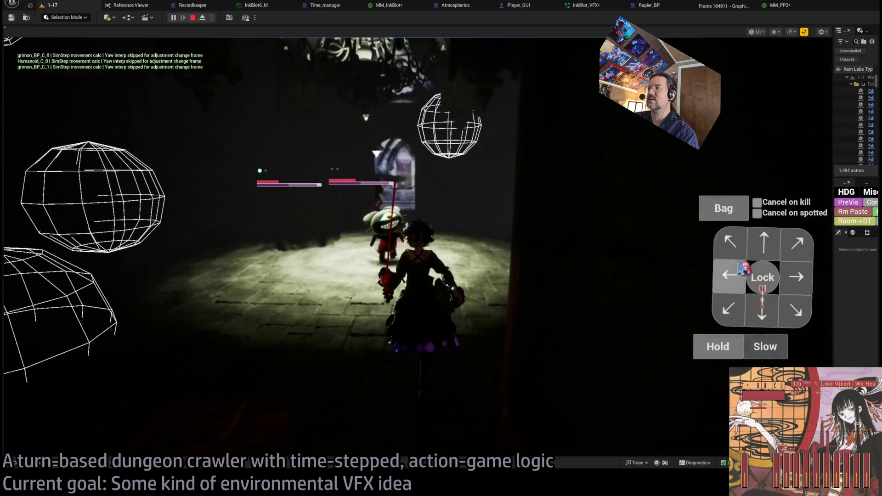
left_click(740, 268)
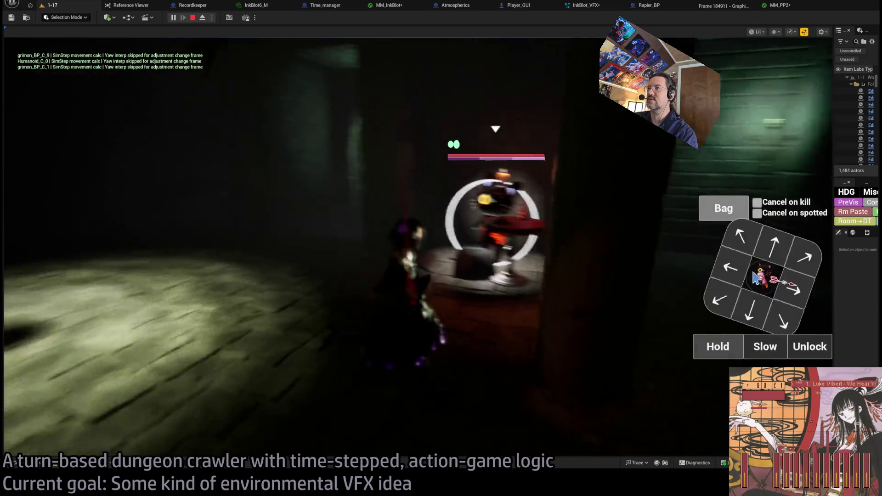
Hit the enemy with two leaping-thrust attacks, release the lock, and attack the cat again.
left_click(776, 129)
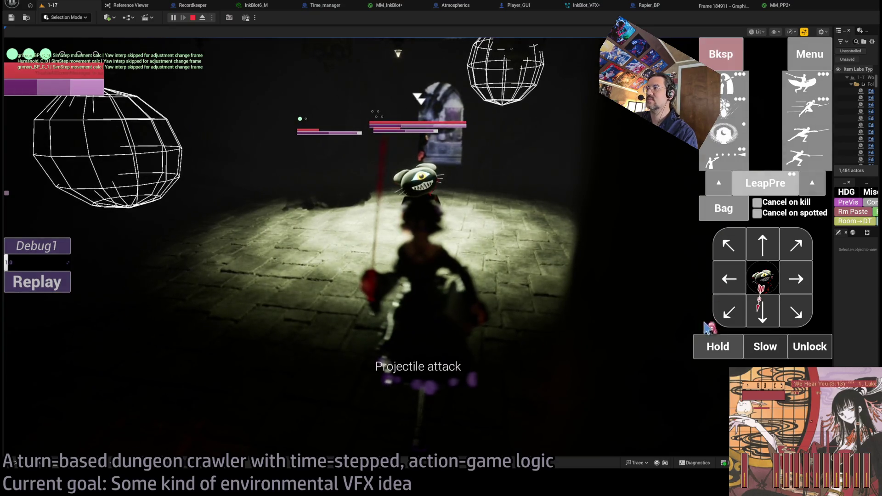
left_click(809, 108)
left_click(724, 133)
left_click(37, 326)
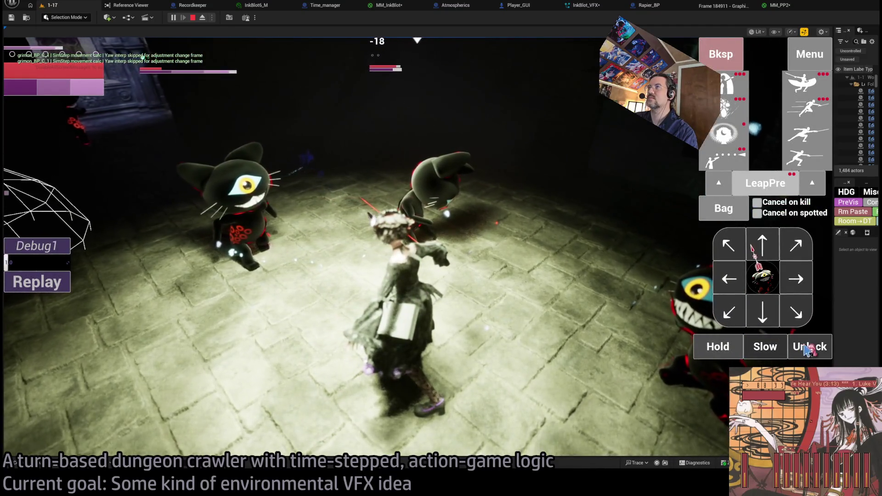
left_click(809, 350)
left_click(434, 187)
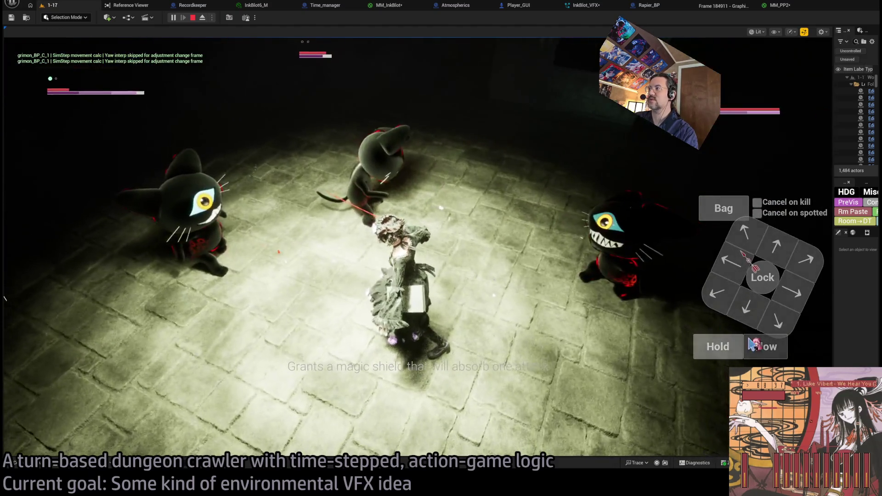
left_click(763, 321)
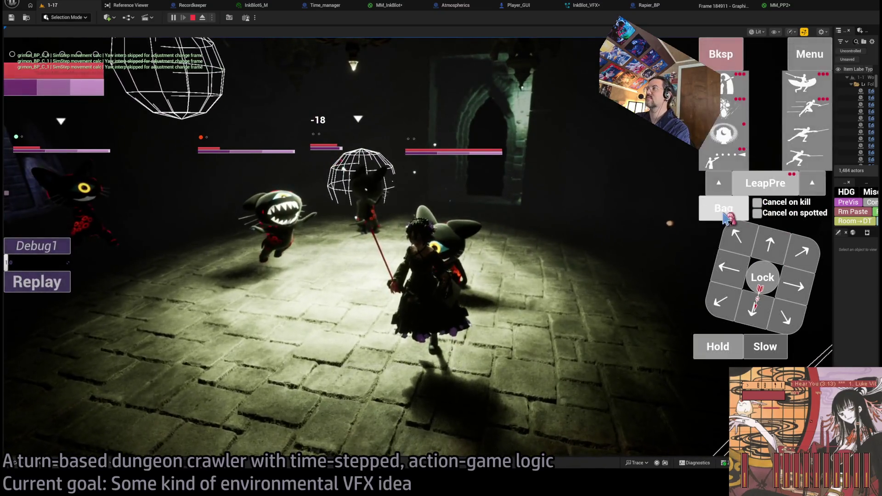
Use a card ability from the inventory with a move and run the turn.
left_click(395, 158)
left_click(395, 158)
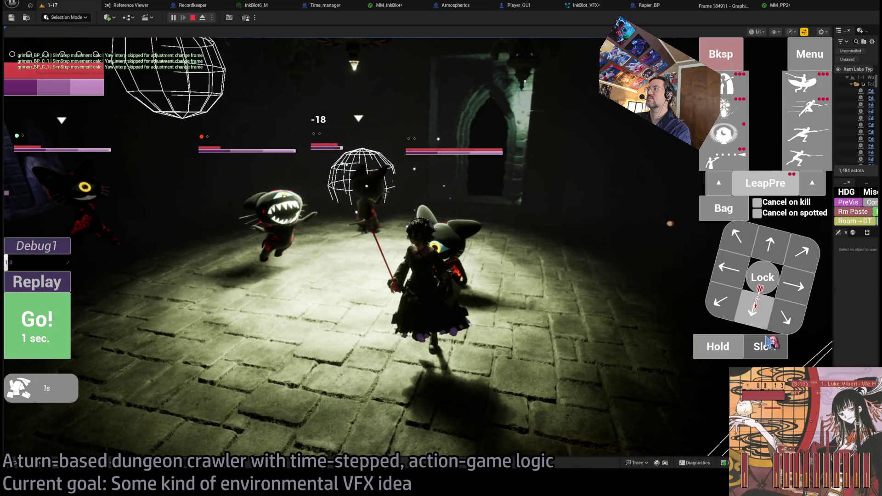
left_click(739, 233)
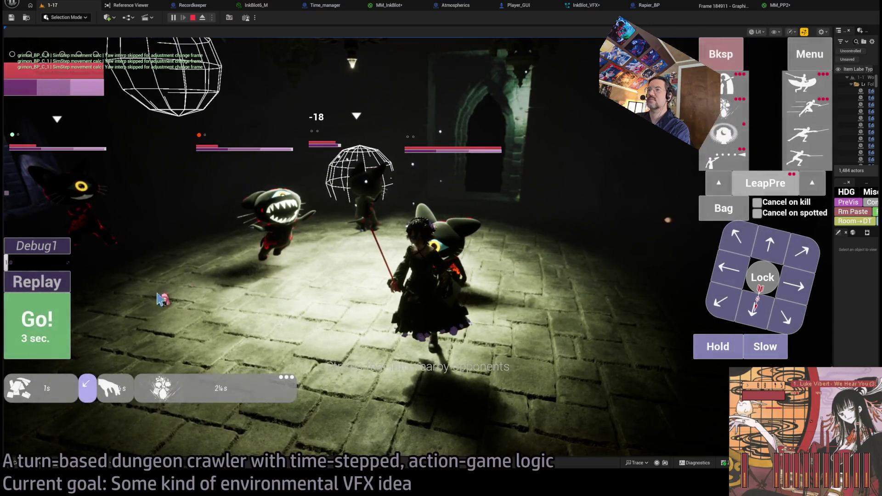
key("space")
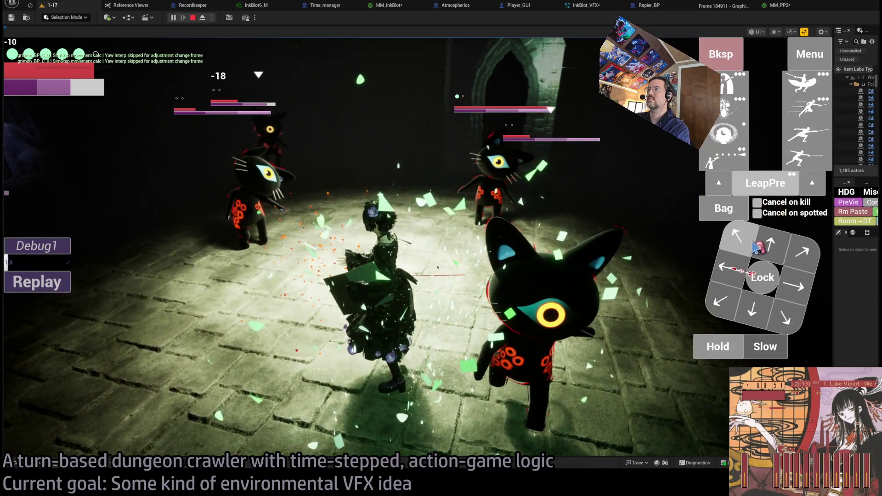
Lock onto a cat, unlock, and run a projectile-attack turn, ending with the inventory open.
left_click(755, 248)
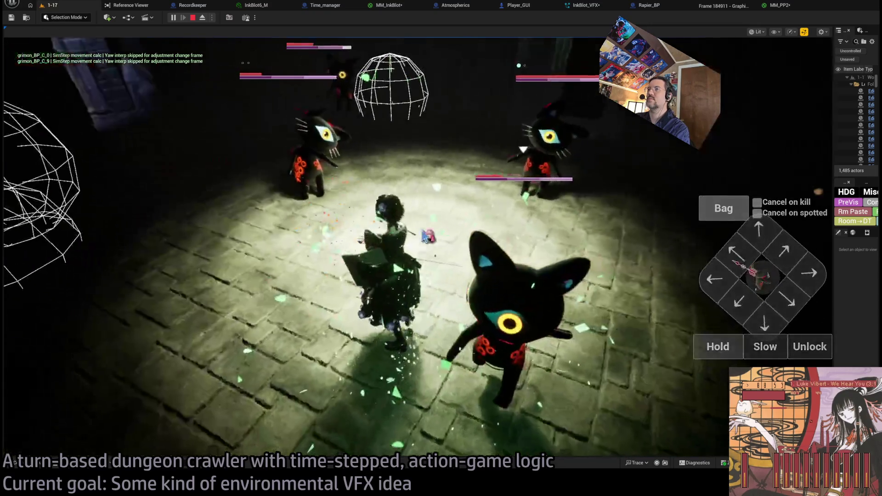
left_click(813, 348)
left_click(778, 250)
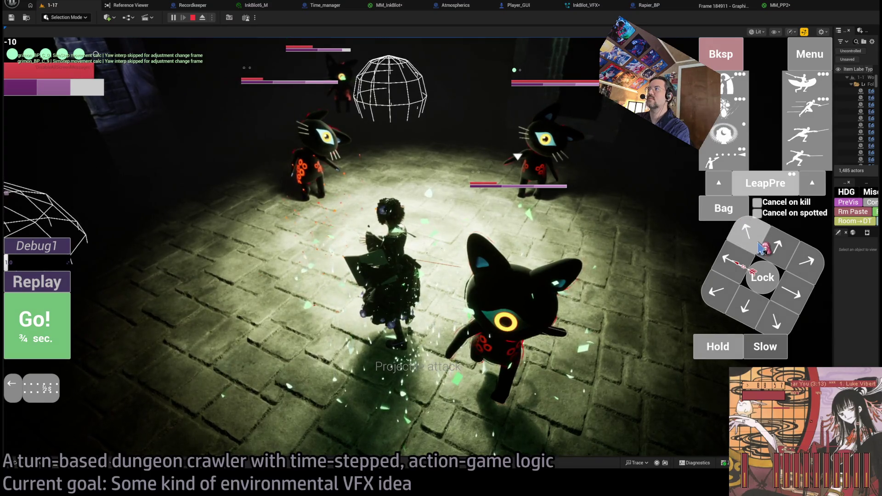
left_click(726, 208)
left_click(507, 147)
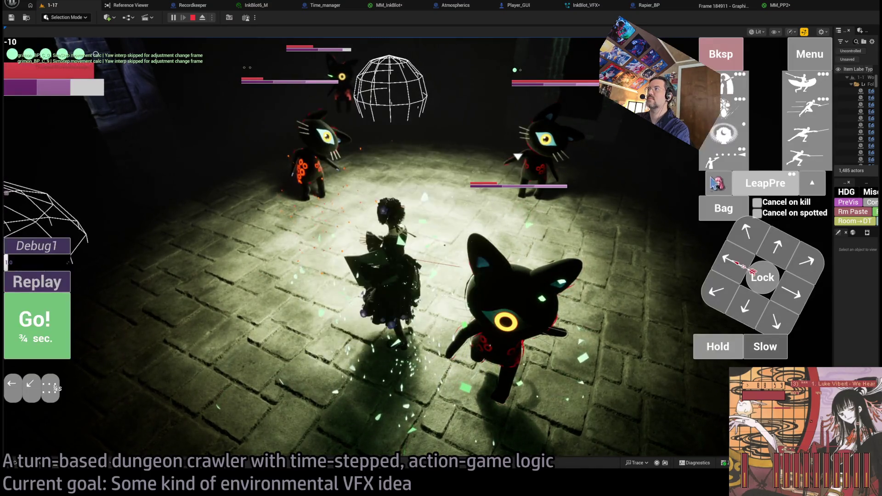
left_click(526, 272)
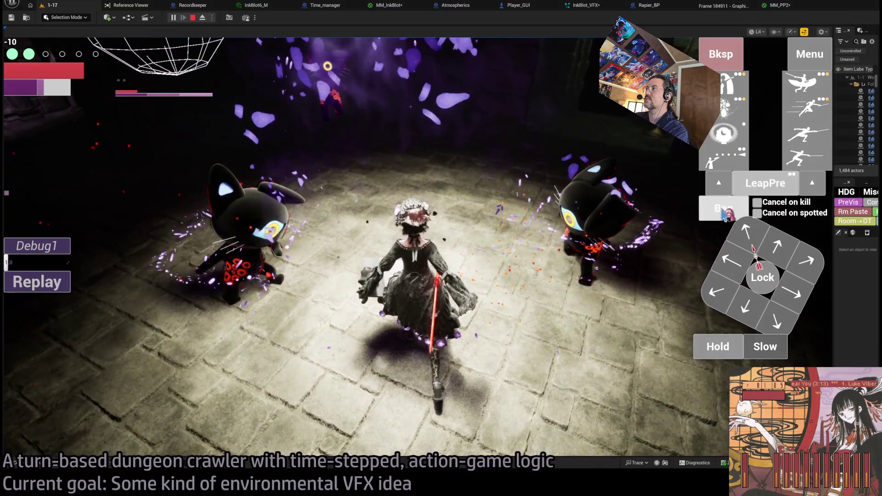
left_click(724, 212)
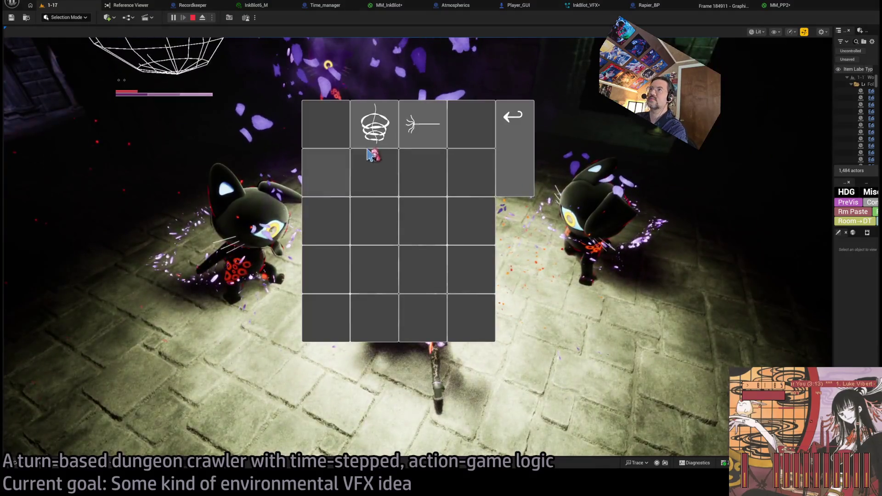
Use the magic shield, target a cat, then throw the sewing needle from the Bag at it.
left_click(425, 130)
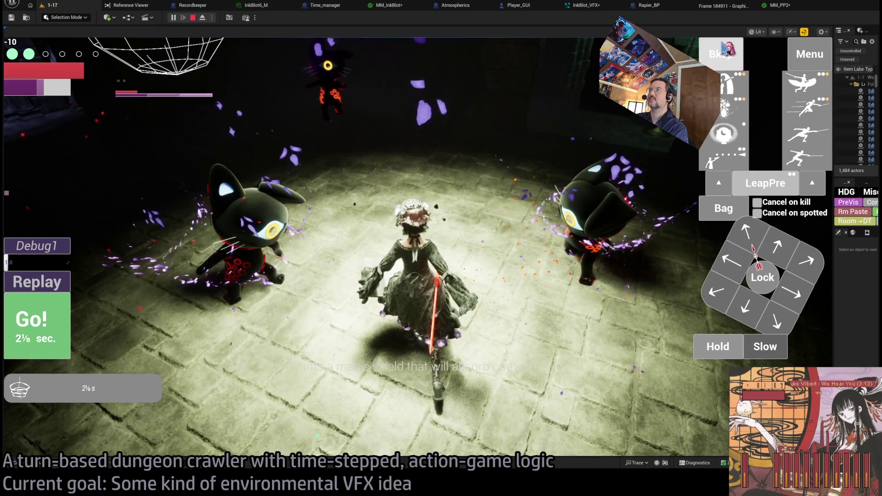
left_click(760, 279)
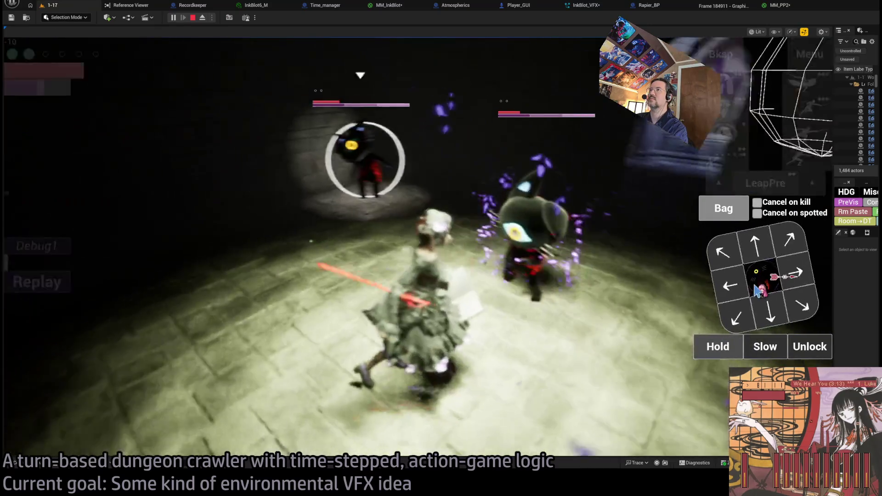
left_click(722, 214)
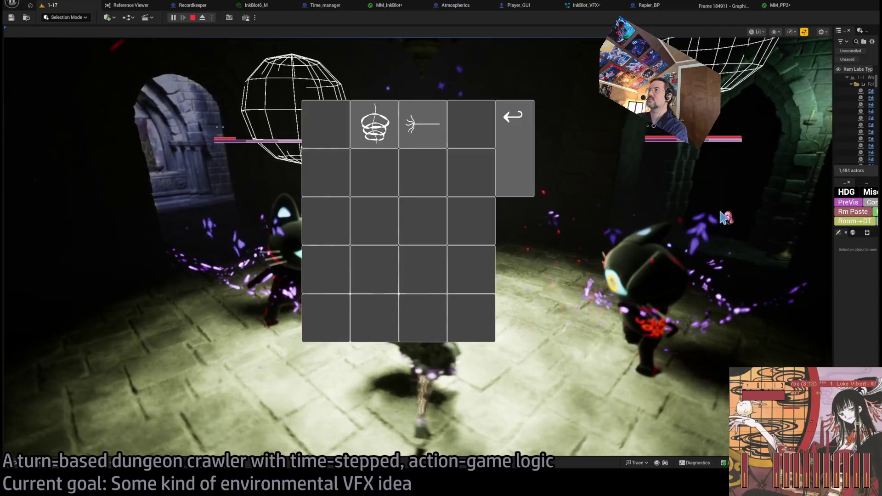
left_click(424, 133)
left_click(748, 203)
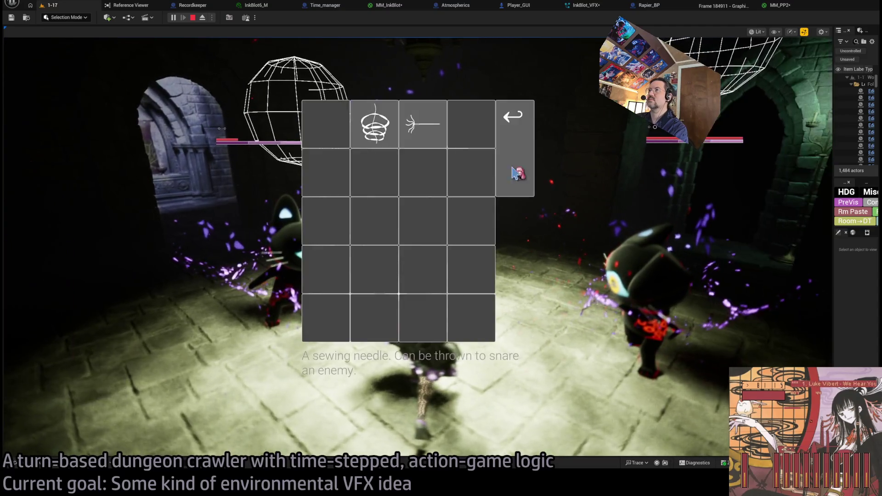
left_click(420, 122)
left_click(377, 324)
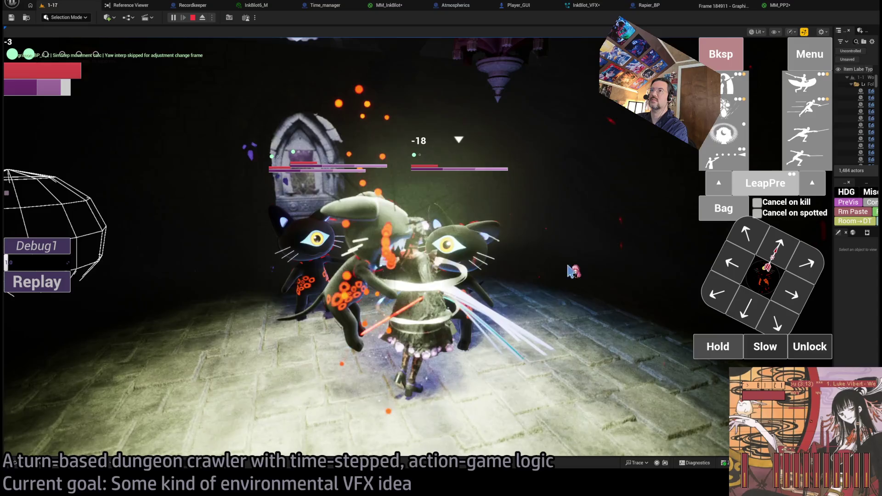
left_click(593, 296)
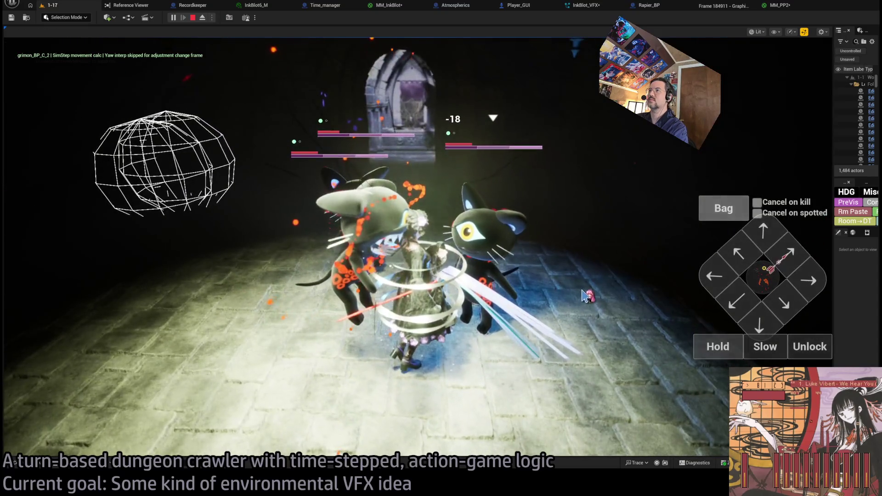
Unlock from the enemy and play turns moving lower-left and forward, breaking away from the cats.
left_click(826, 348)
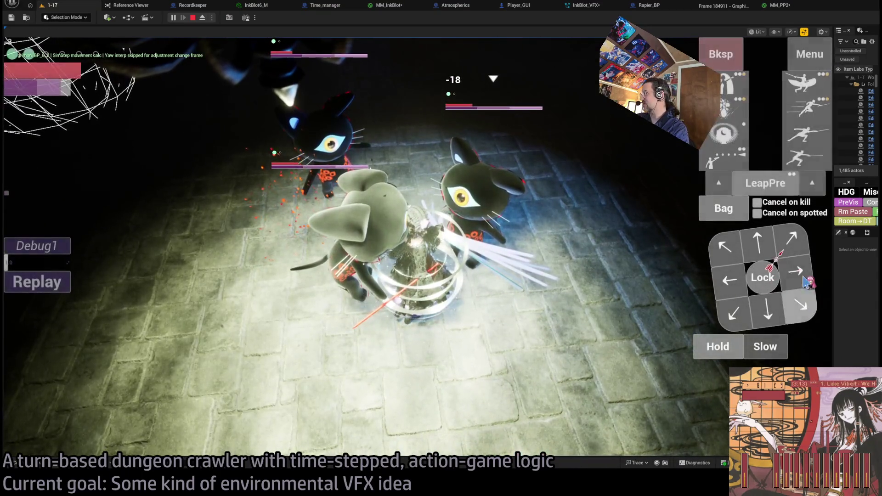
left_click(47, 336)
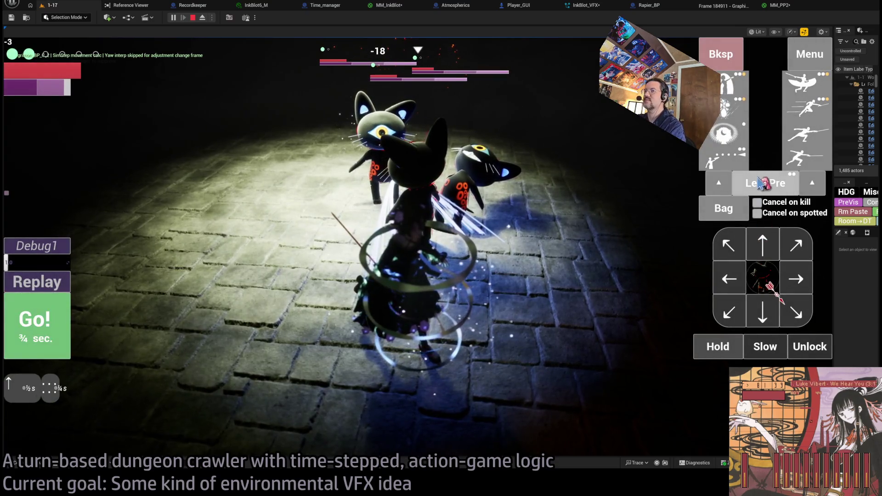
left_click(70, 319)
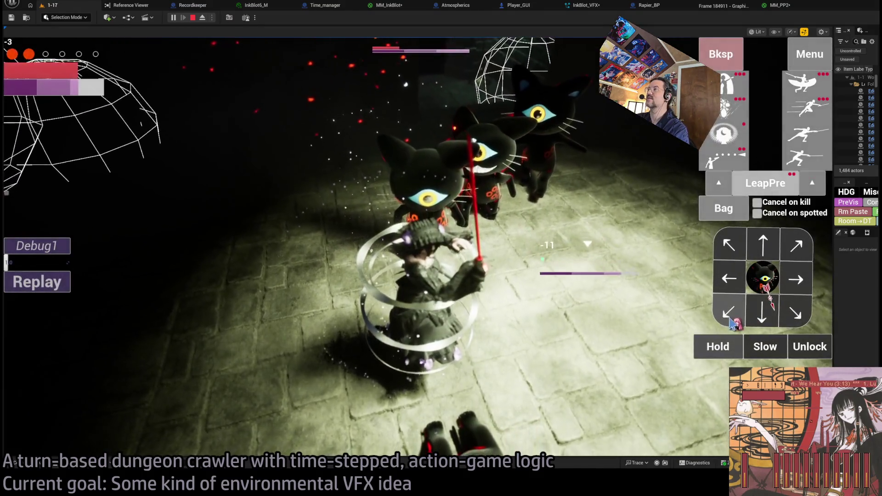
left_click(734, 314)
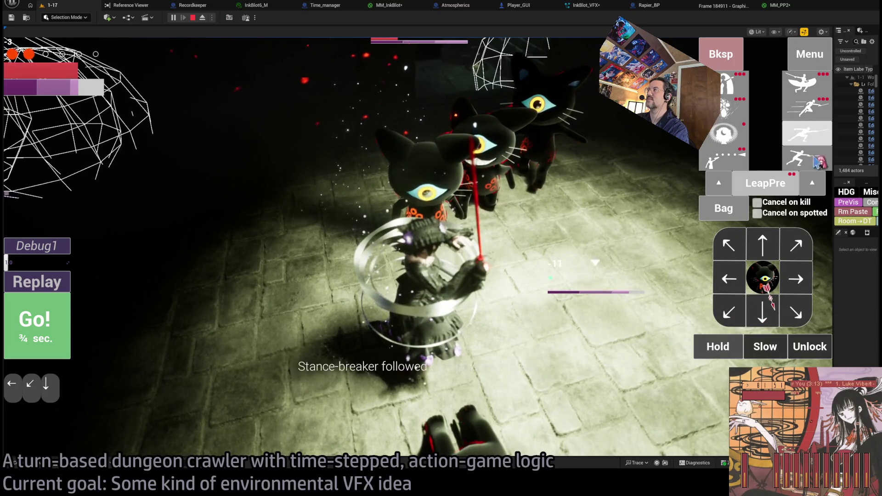
left_click(59, 334)
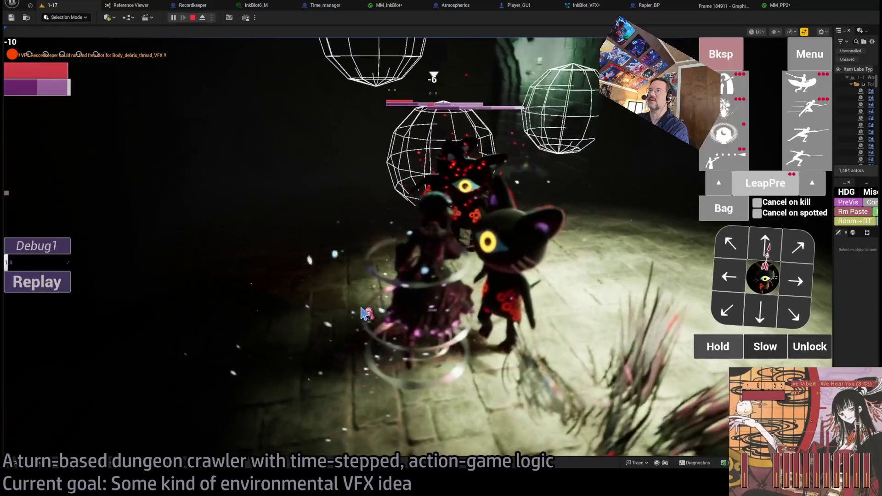
left_click(610, 257)
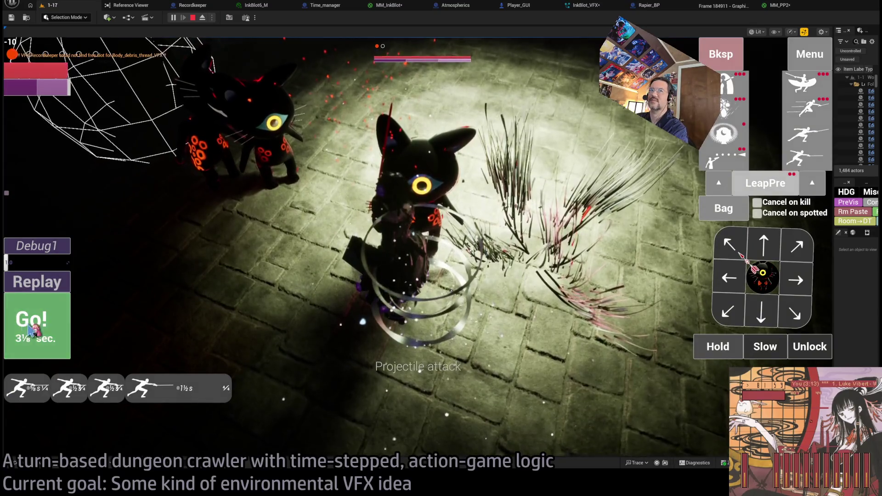
left_click(30, 330)
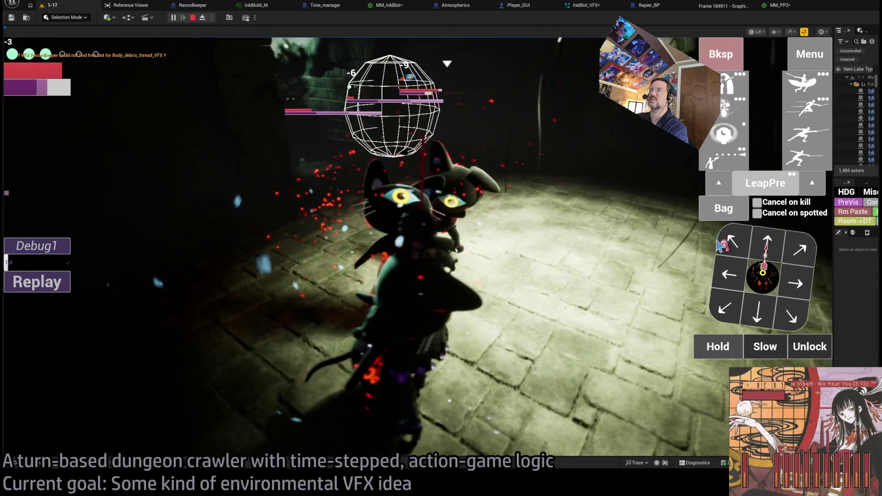
left_click(719, 244)
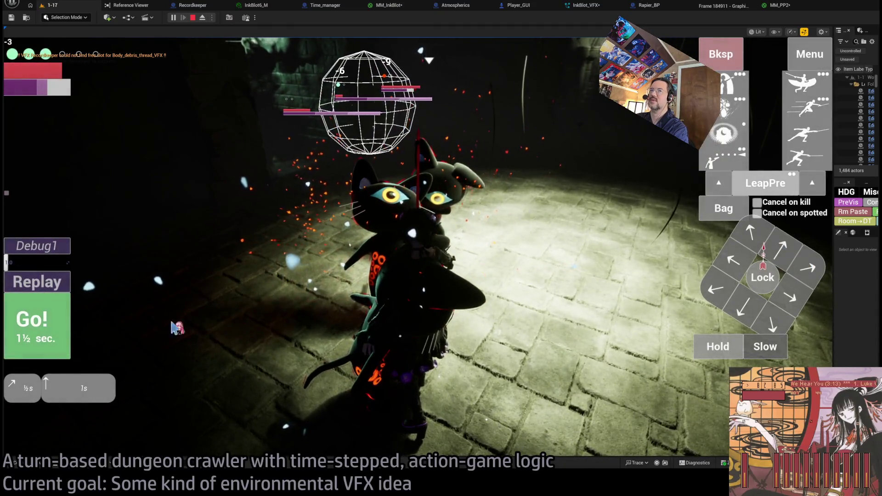
left_click(36, 321)
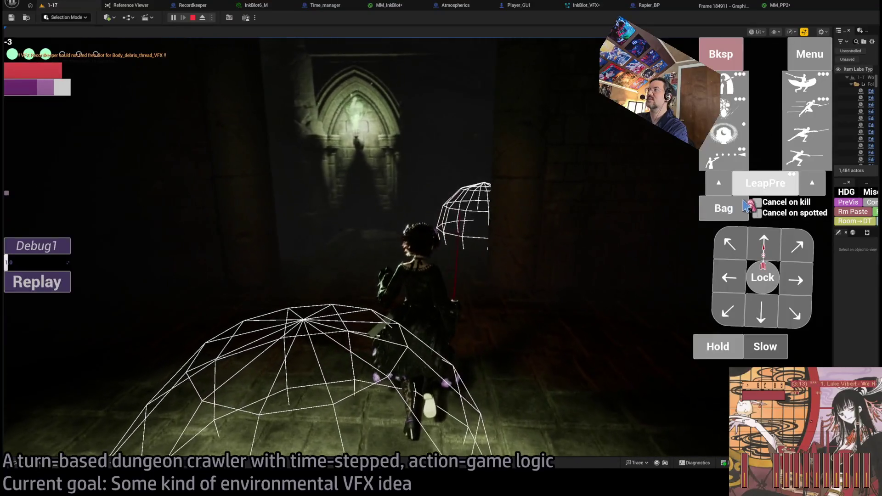
left_click(747, 205)
Raise the magic shield, move downward, and play a LeapPre attack turn.
left_click(326, 137)
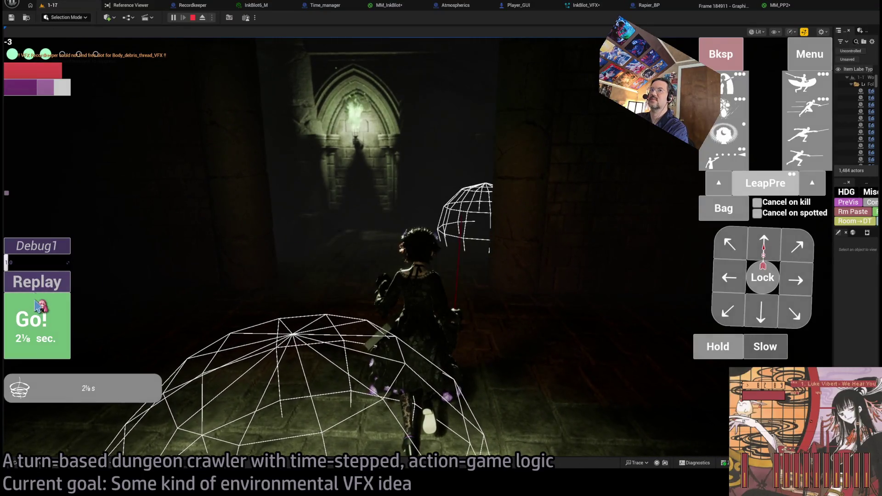
left_click(36, 305)
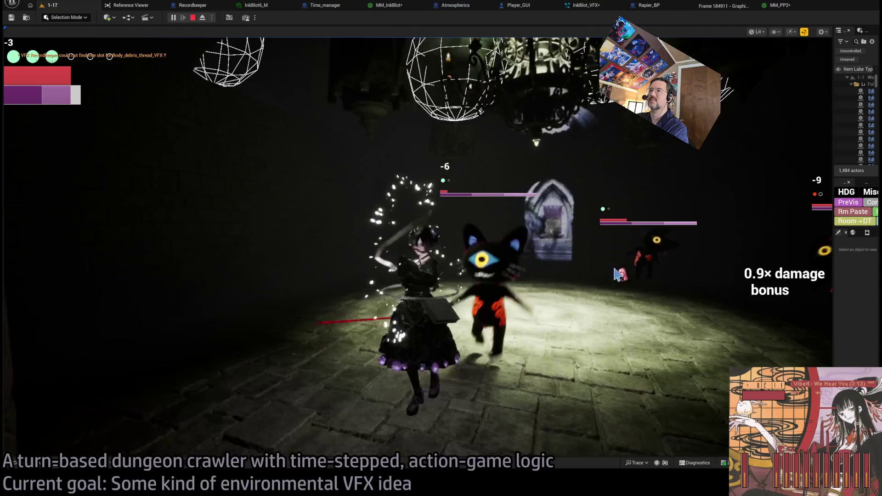
left_click(762, 315)
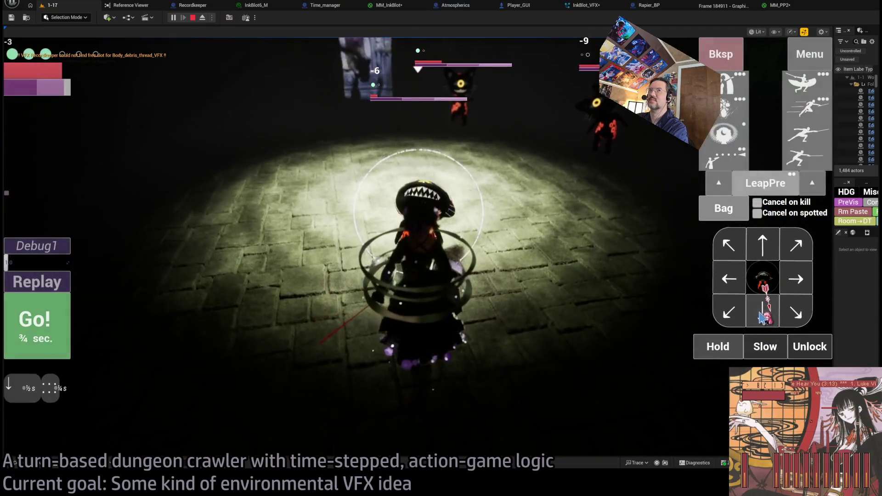
left_click(69, 323)
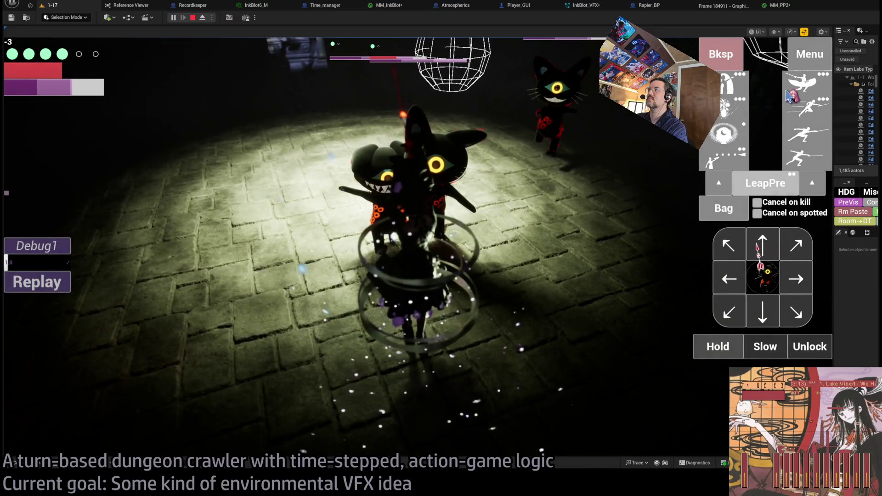
left_click(793, 180)
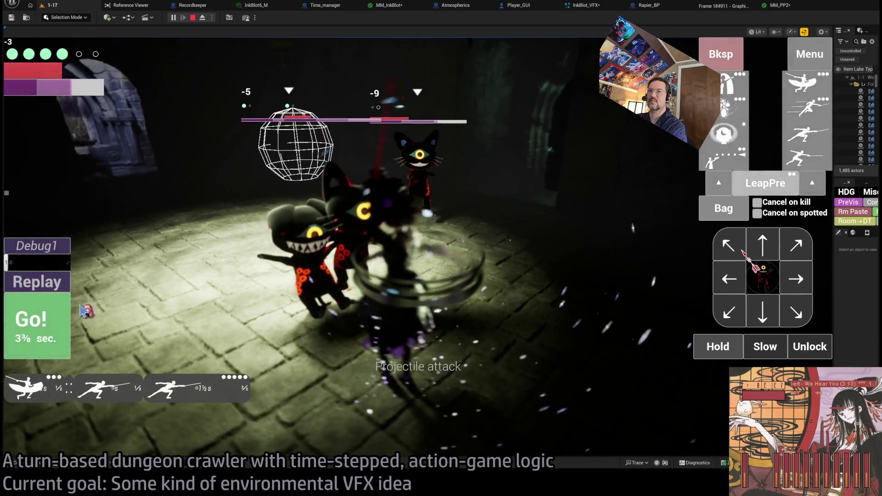
left_click(80, 306)
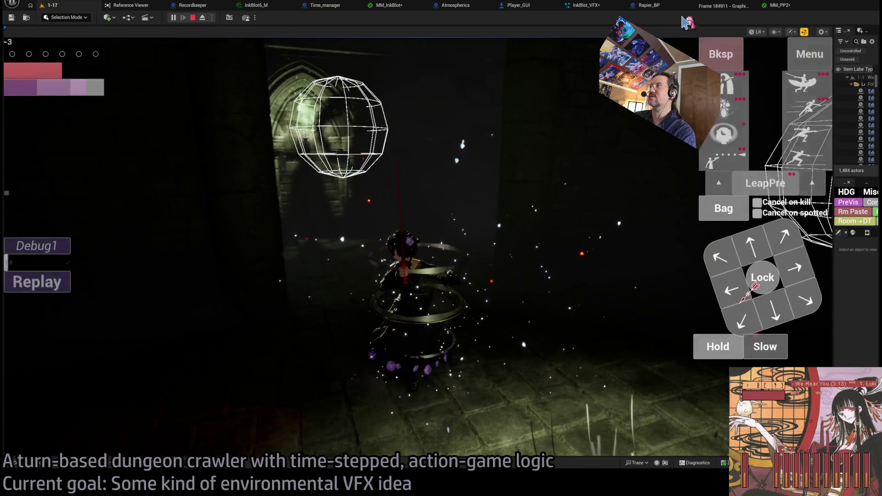
Queue multi-step moves each turn to advance through the corridors into the carpeted room.
left_click(751, 247)
left_click(798, 278)
left_click(798, 279)
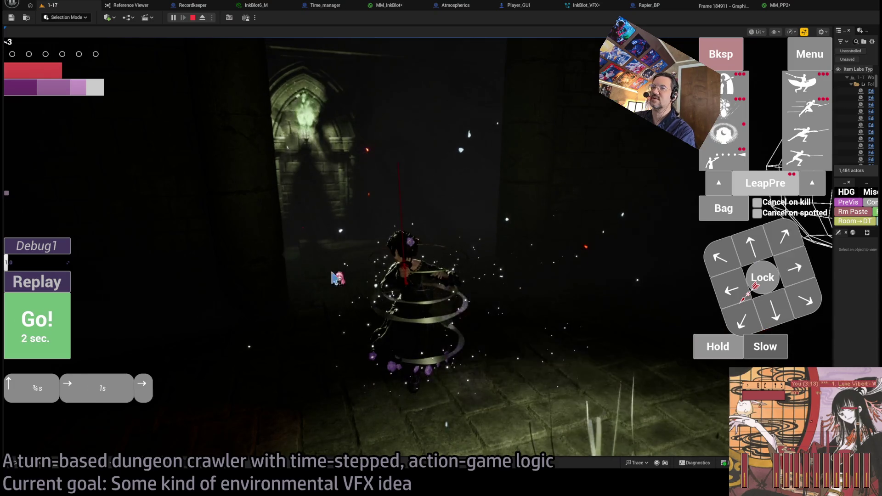
left_click(21, 349)
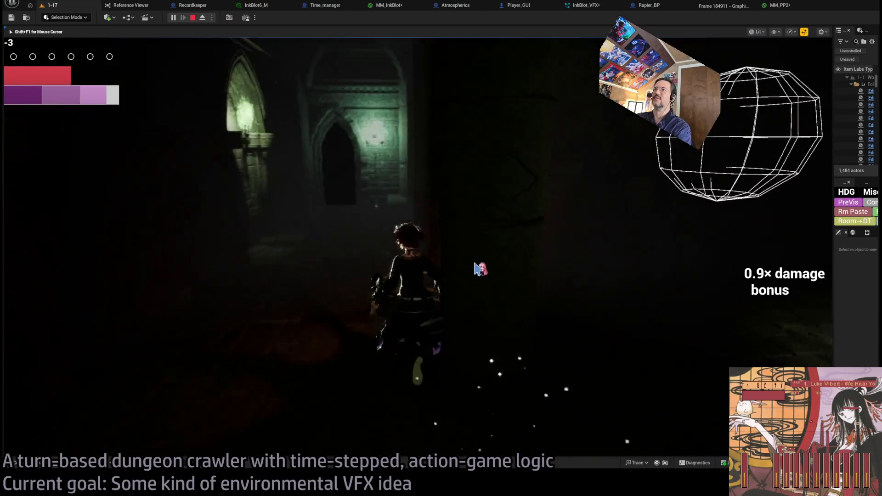
left_click(721, 270)
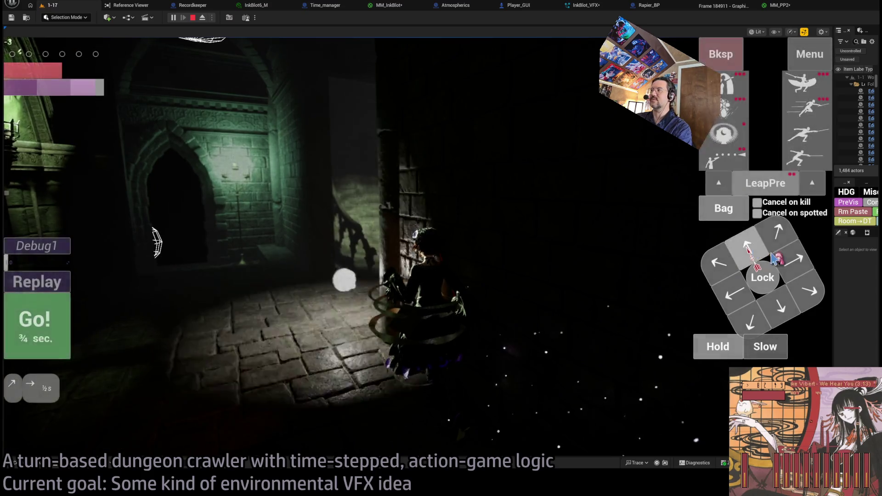
left_click(720, 270)
left_click(30, 329)
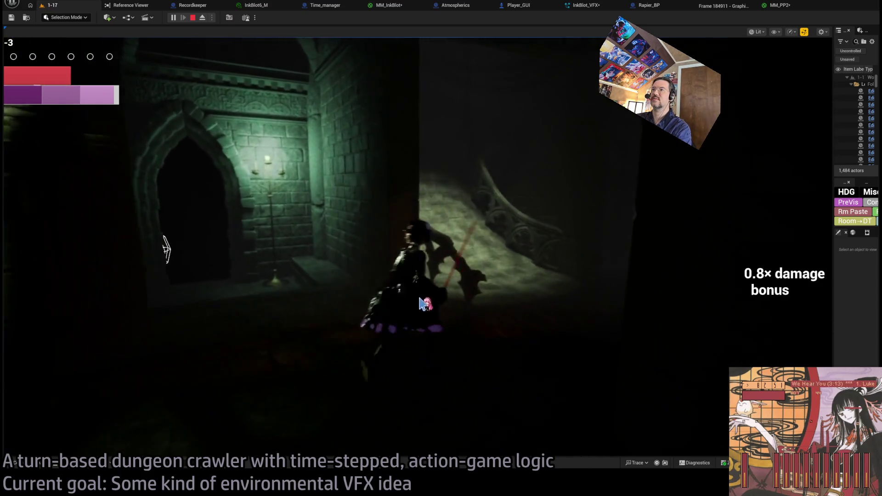
left_click(764, 242)
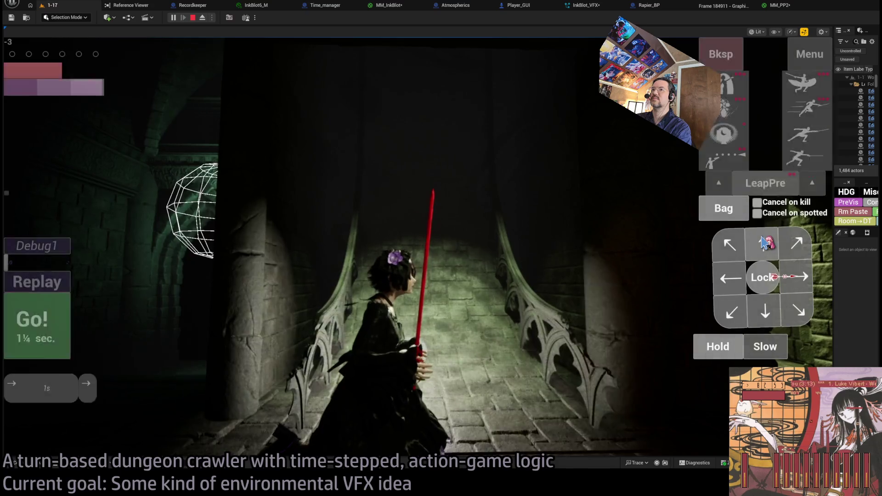
left_click(765, 241)
left_click(764, 241)
left_click(65, 322)
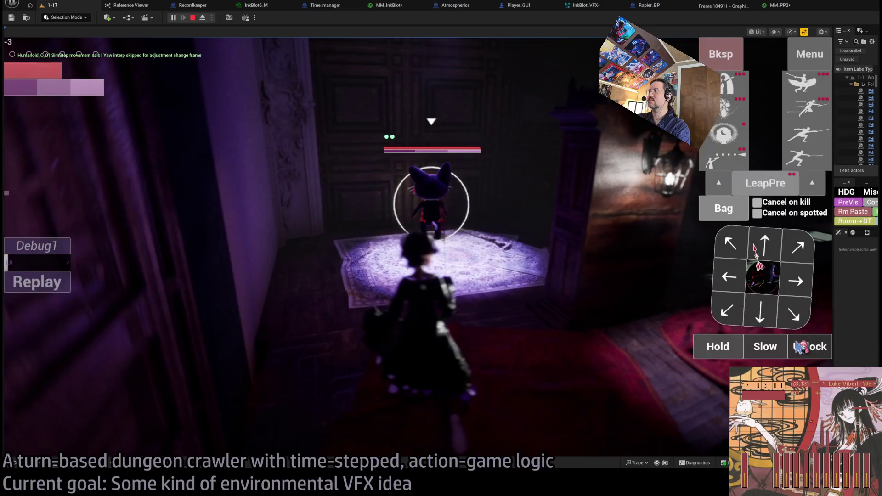
left_click(763, 239)
Move forward, then play turns with an attack-and-leap chain, a projectile attack, and another move.
left_click(763, 239)
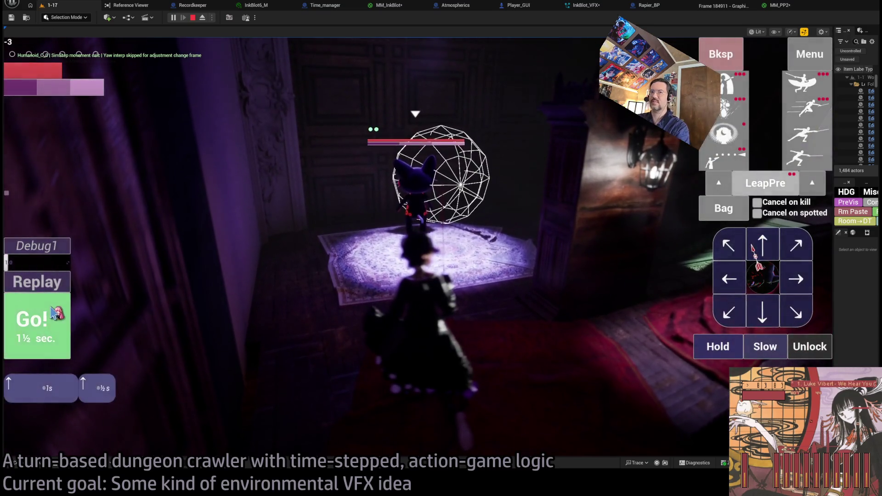
left_click(60, 317)
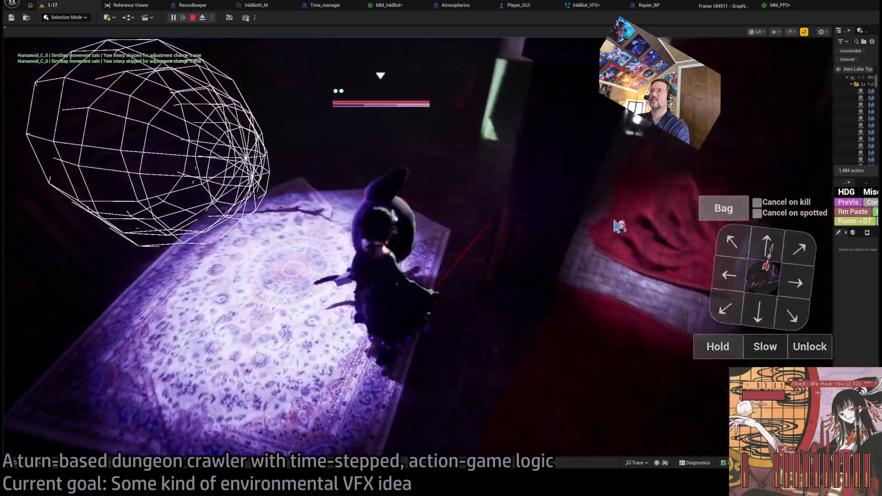
left_click(730, 164)
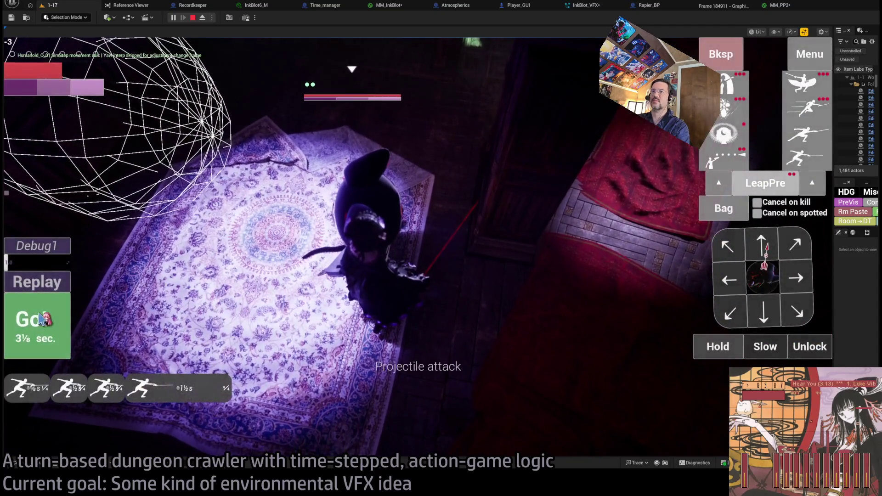
key("space")
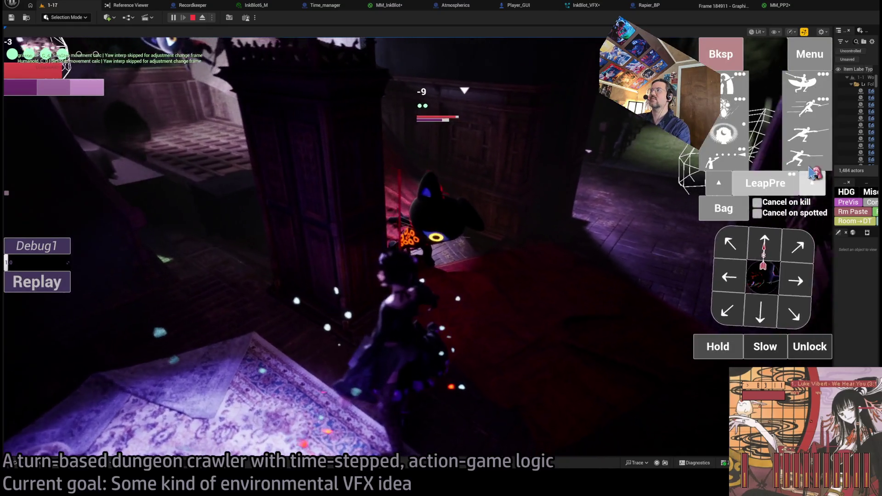
left_click(740, 234)
key("space")
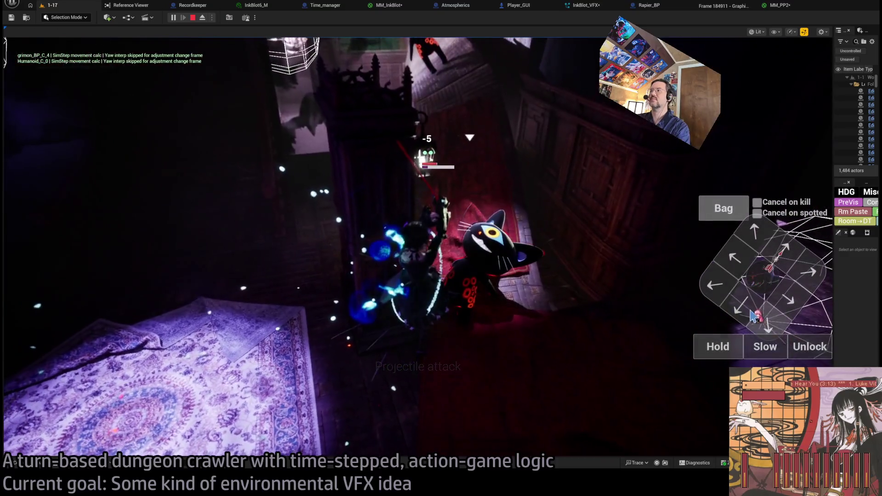
left_click(754, 316)
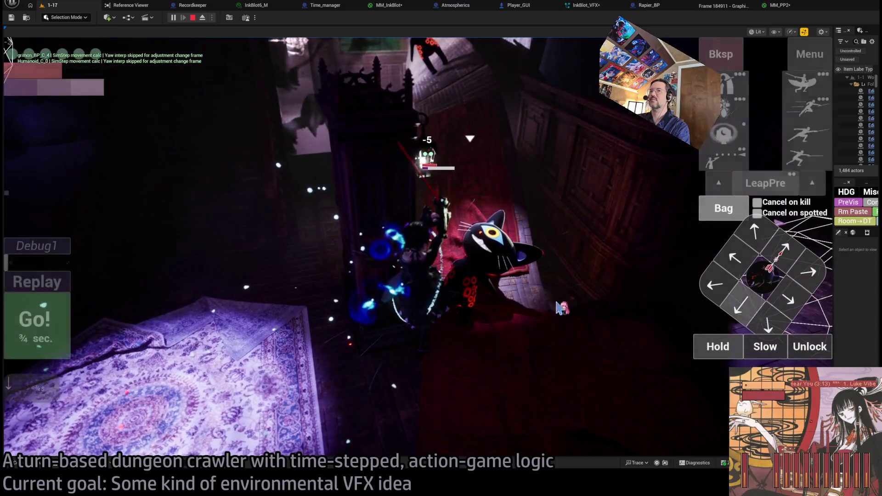
key("space")
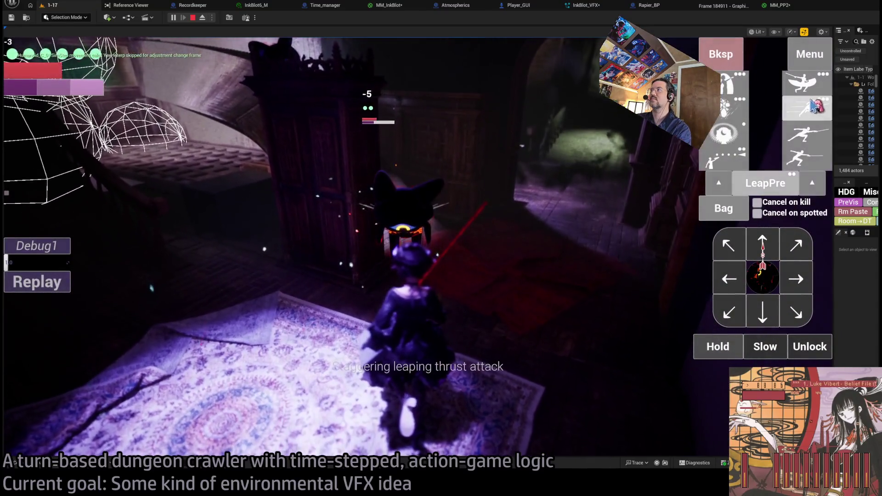
Strike the cat with a leaping thrust, then a four-hit light attack combo.
left_click(804, 130)
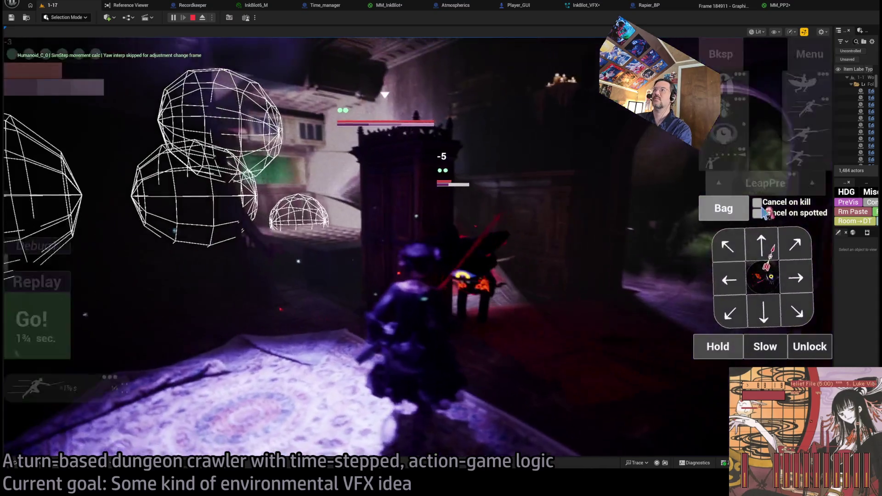
left_click(59, 316)
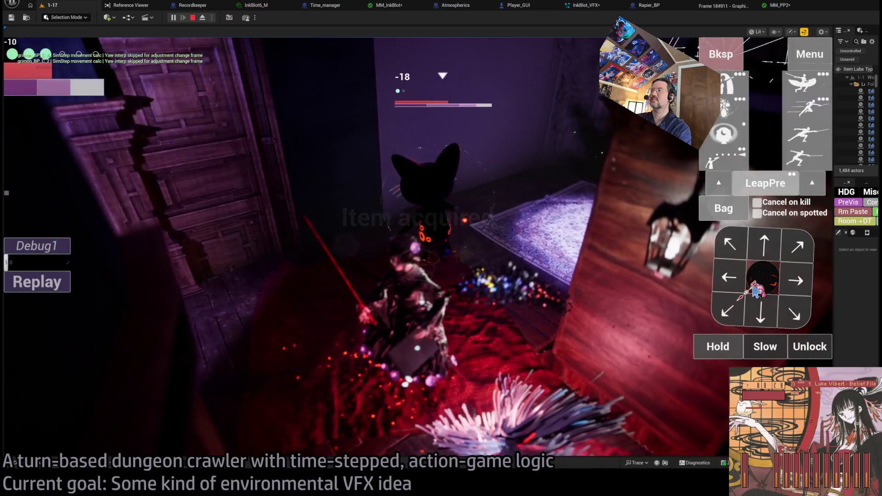
left_click(808, 158)
left_click(49, 356)
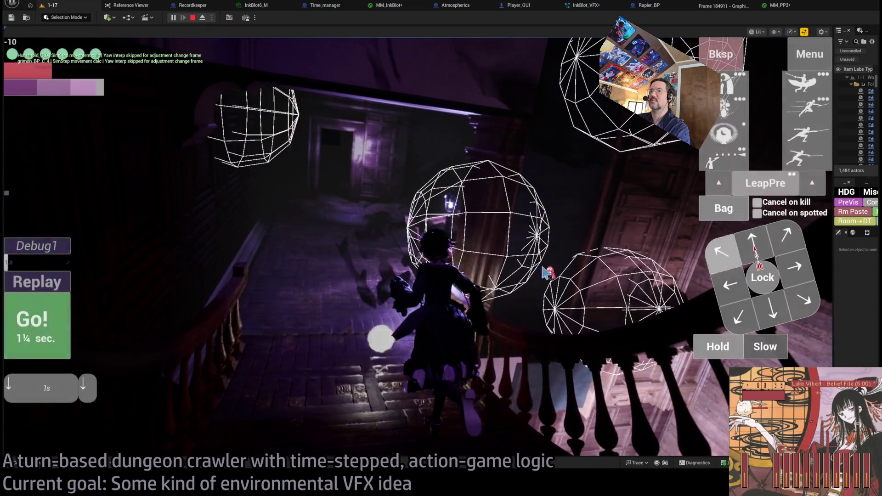
Play a final turn, bring the game HUD back, and stop the playtest session.
left_click(70, 335)
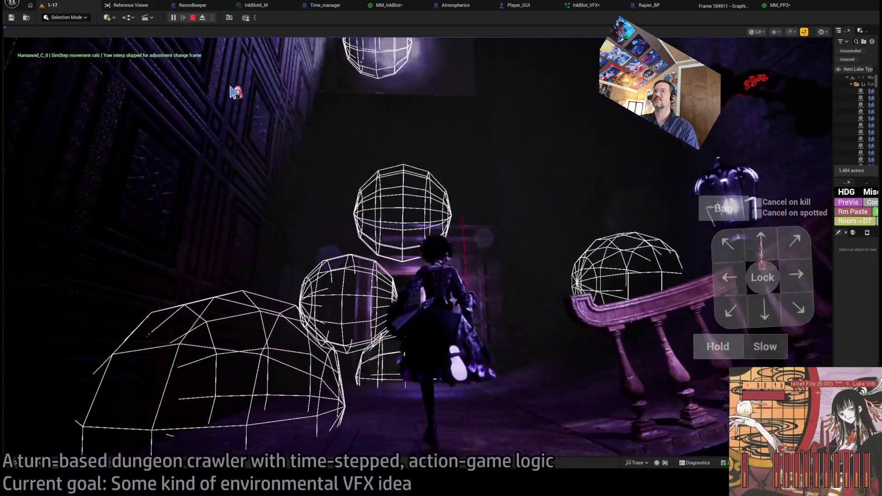
left_click(343, 94)
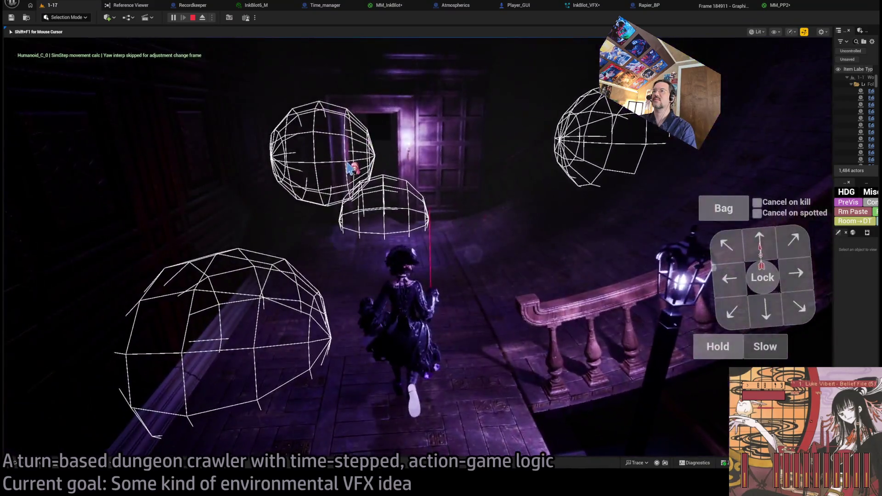
left_click(350, 168)
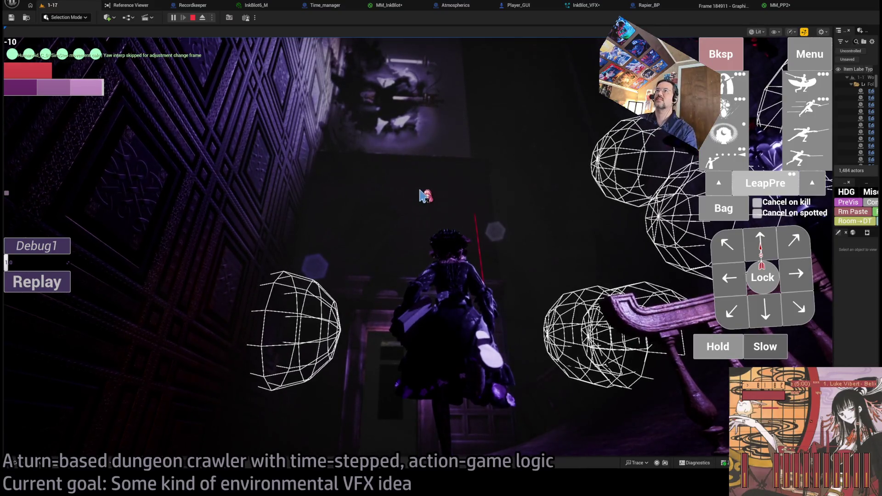
left_click(437, 185)
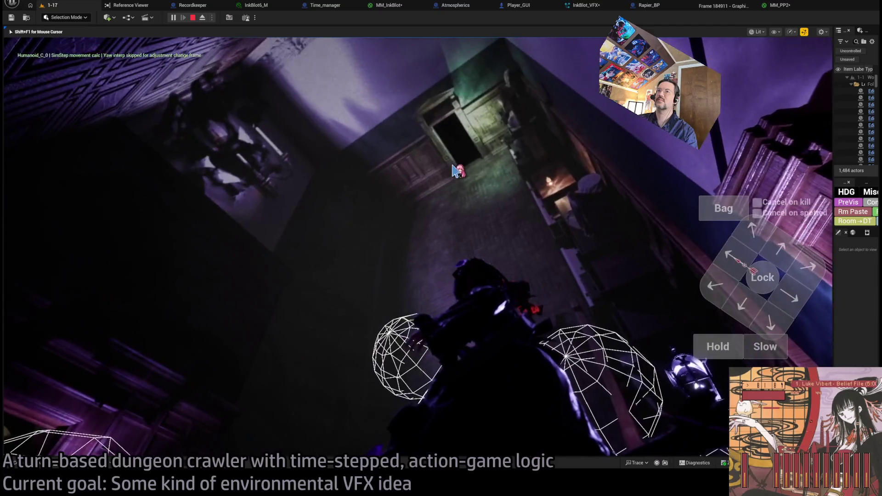
left_click(448, 172)
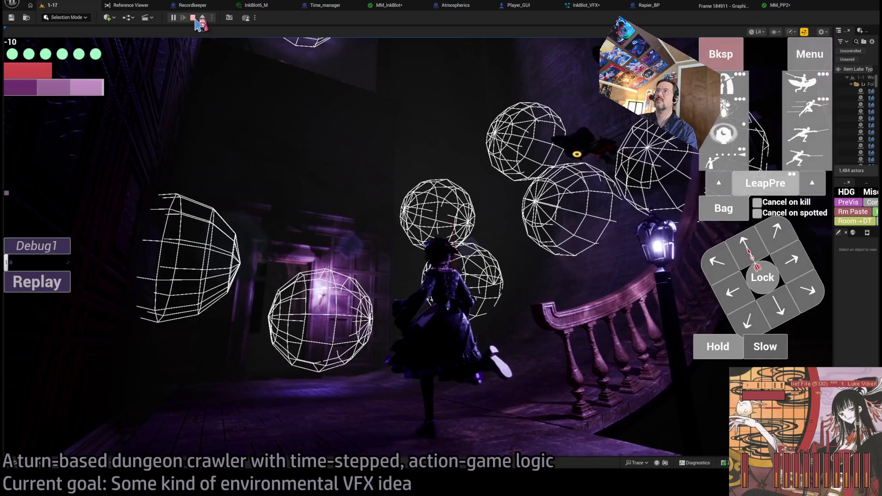
left_click(193, 18)
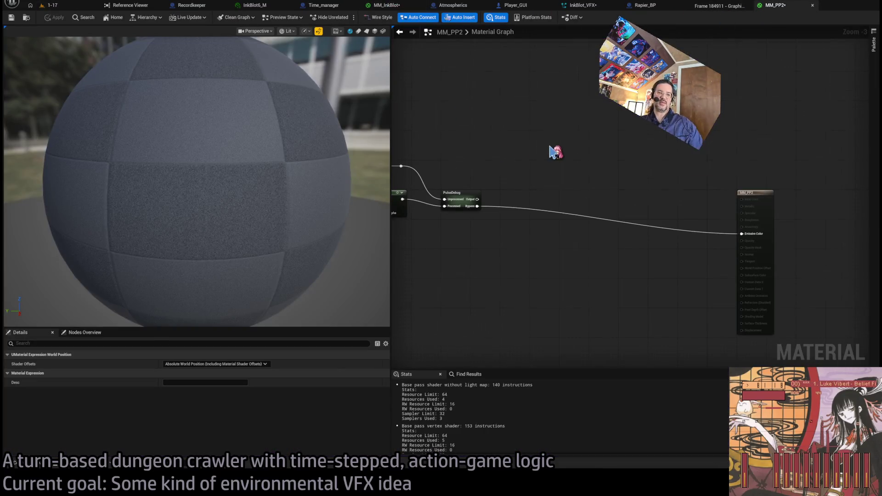
Place a Distance node and a Distance Cull Fade node side by side in MM_PP2.
scroll(685, 227, "down", 2)
scroll(565, 274, "up", 1)
scroll(578, 230, "down", 1)
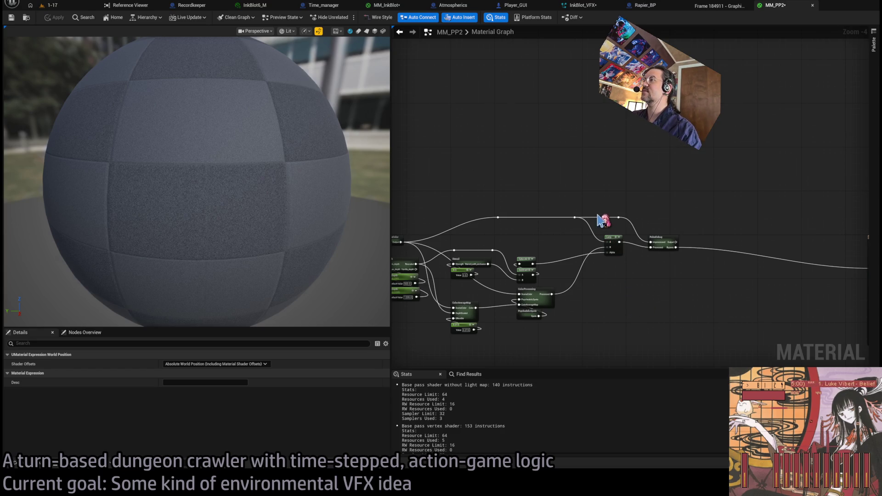
scroll(559, 344, "up", 2)
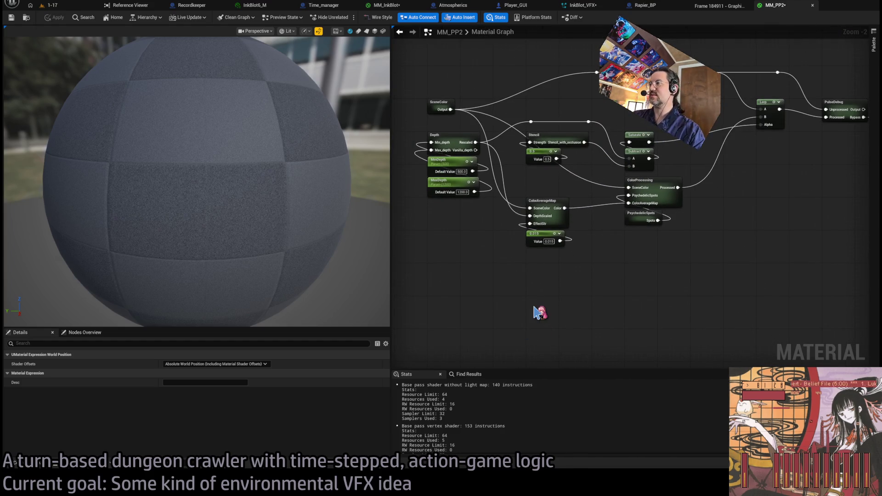
left_click(534, 305)
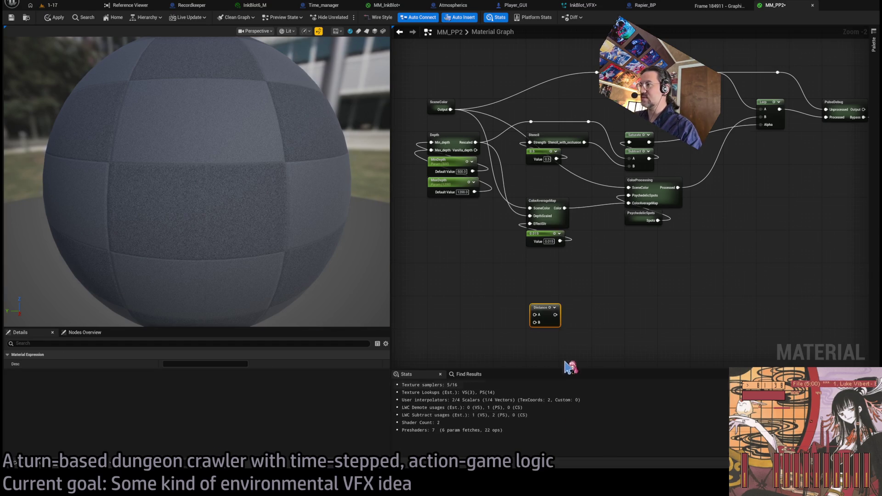
scroll(537, 297, "up", 2)
left_click_drag(537, 295, 586, 273)
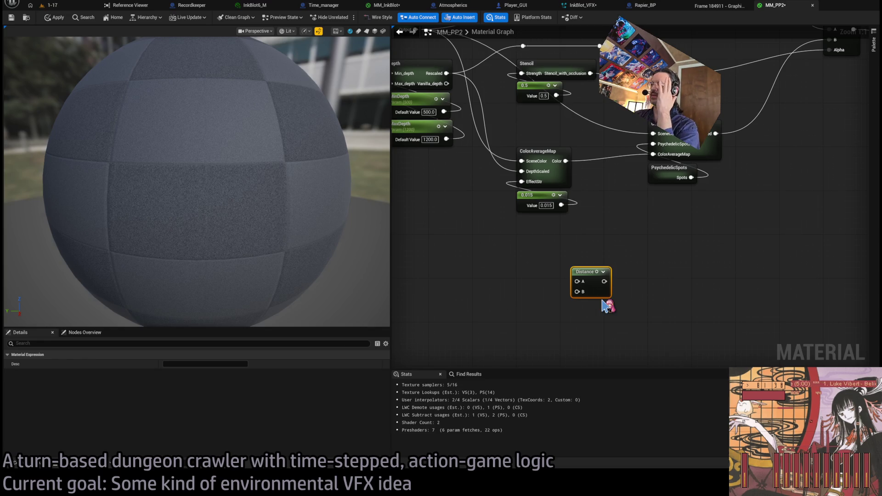
key("ctrl+v")
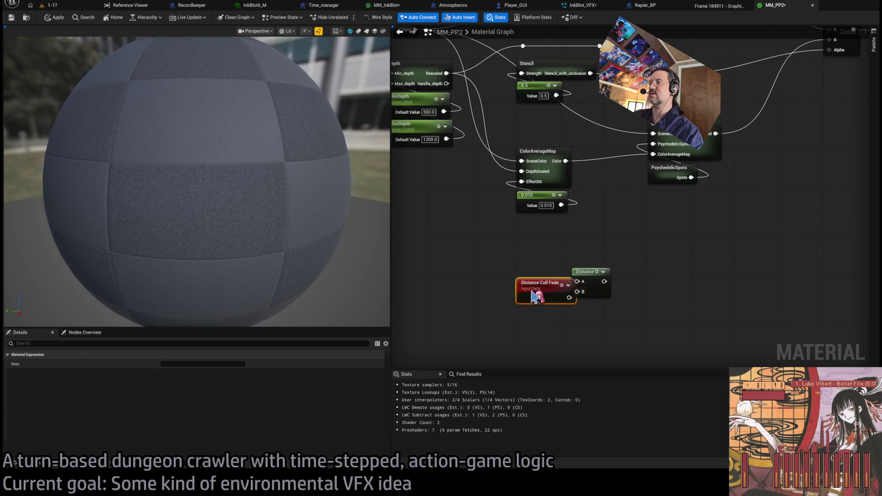
left_click_drag(547, 289, 494, 294)
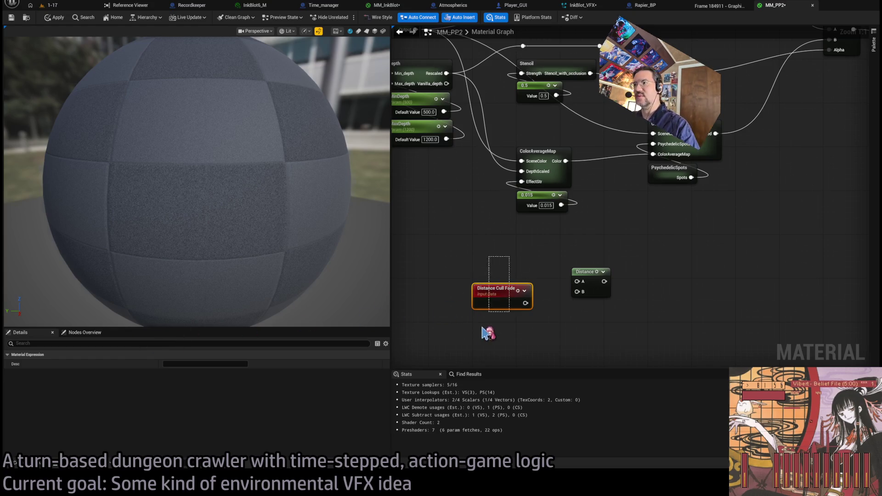
Delete the Distance Cull Fade and Distance nodes and return to the MM_InkBlot graph.
left_click(524, 291)
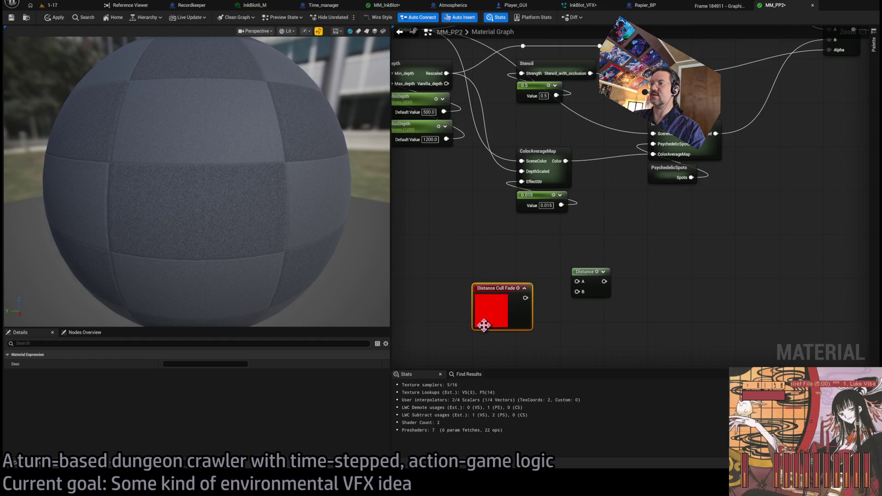
key("Delete")
left_click(586, 272)
scroll(660, 294, "down", 2)
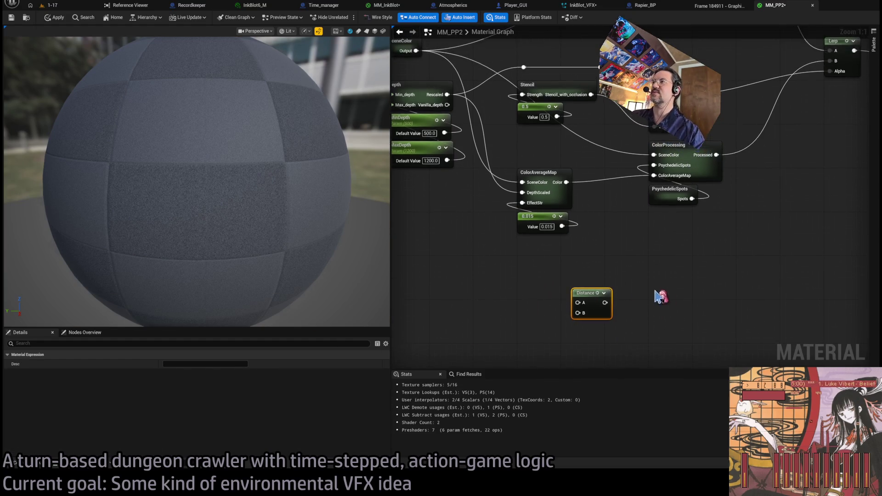
mouse_move(598, 287)
left_mouse_down()
mouse_move(660, 276)
mouse_move(654, 262)
mouse_move(601, 303)
mouse_move(557, 290)
left_mouse_up()
key("Delete")
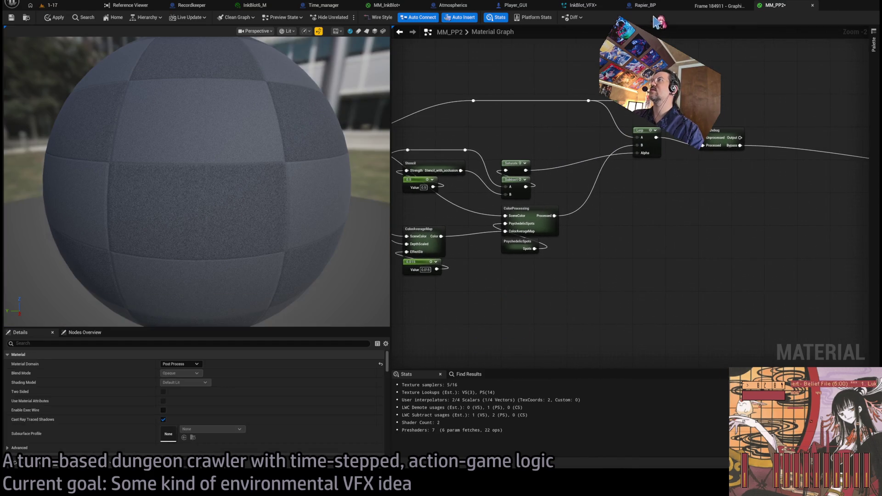
left_click(386, 5)
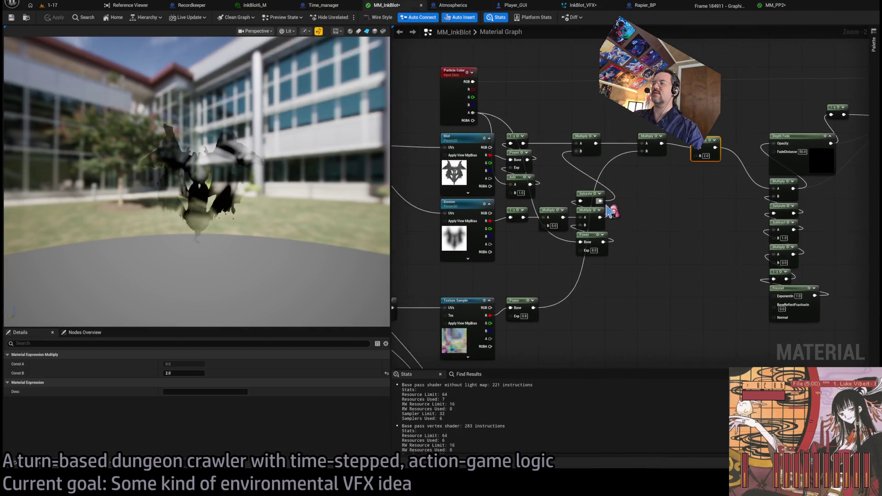
Clear the selection and reposition the MatFunc_Rangefinder node in the MM_InkBlot graph.
scroll(598, 293, "down", 3)
left_click(598, 293)
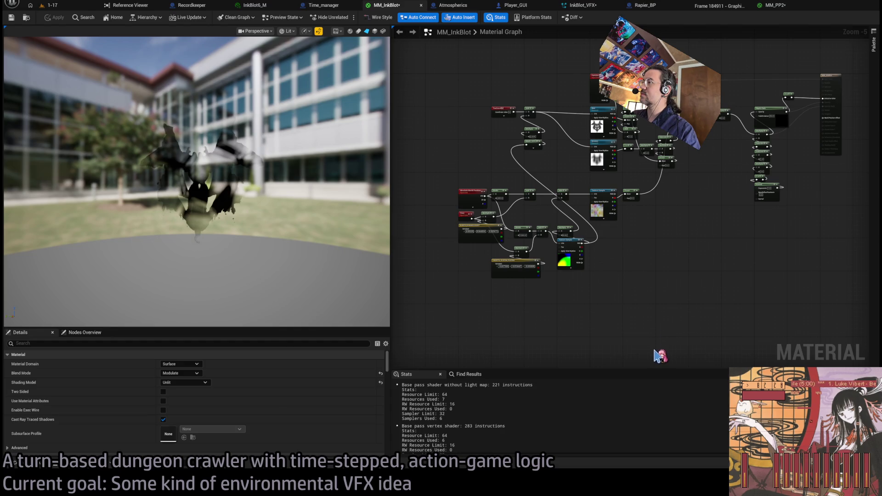
scroll(532, 252, "up", 5)
mouse_move(517, 228)
left_mouse_down()
mouse_move(609, 255)
mouse_move(592, 233)
left_mouse_up()
left_click_drag(652, 197, 646, 237)
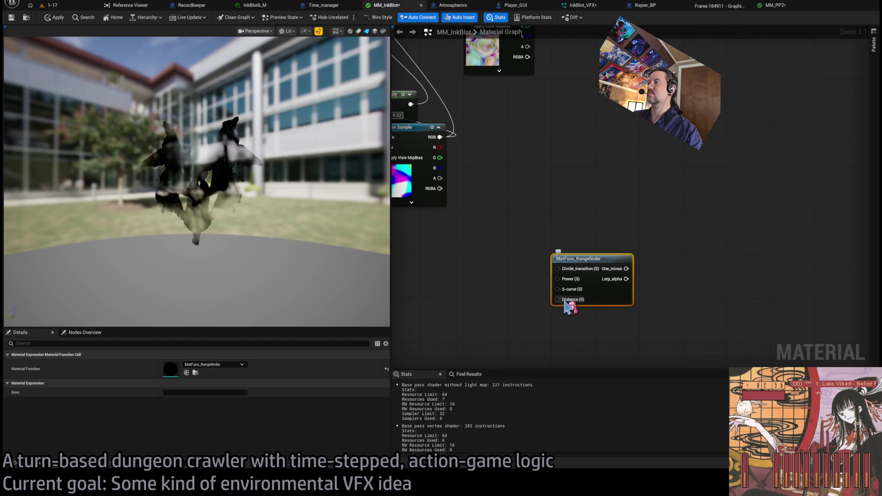
scroll(662, 267, "down", 2)
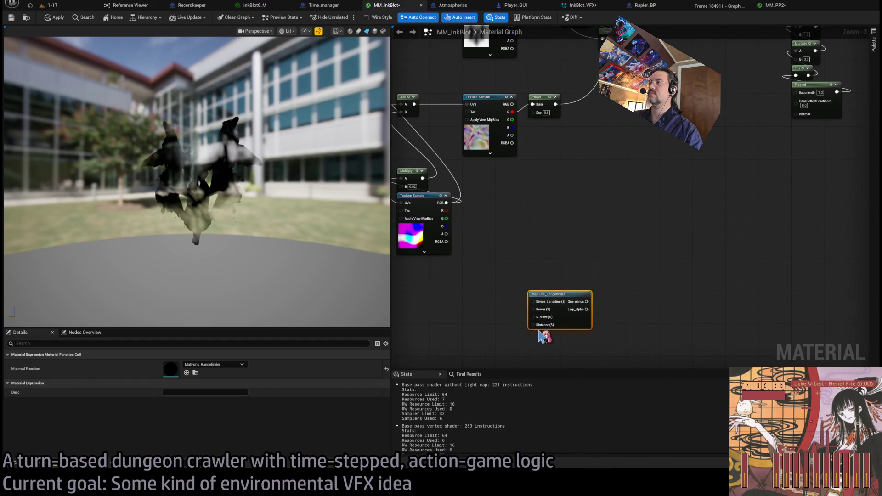
scroll(544, 338, "up", 2)
Add an Absolute World Position node beside the Rangefinder's Distance input.
left_click_drag(611, 262, 560, 323)
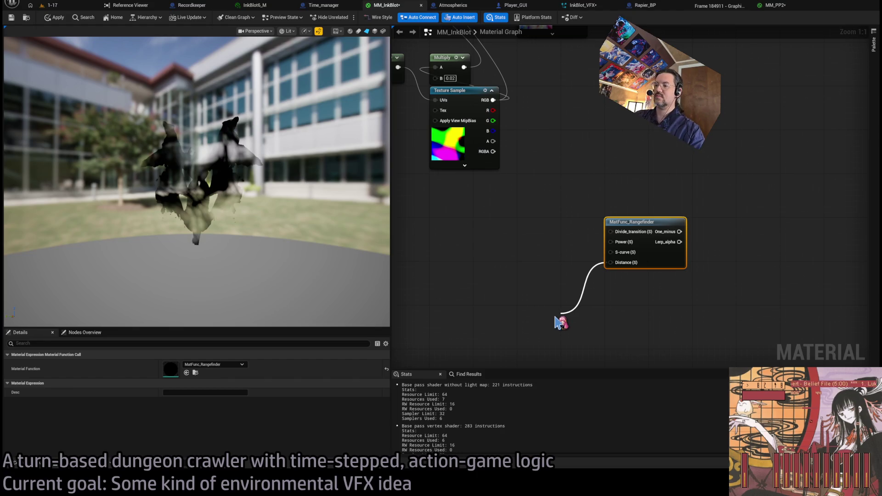
left_click_drag(559, 292, 659, 260)
scroll(591, 370, "down", 2)
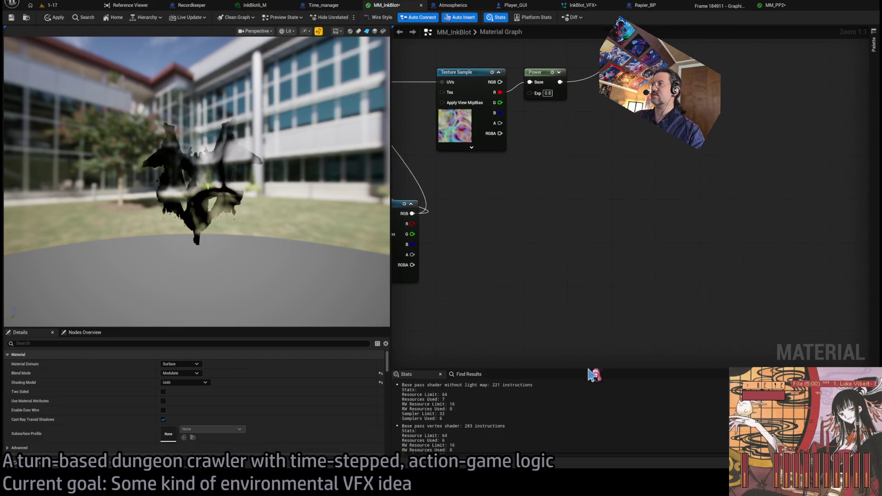
left_click_drag(605, 285, 616, 281)
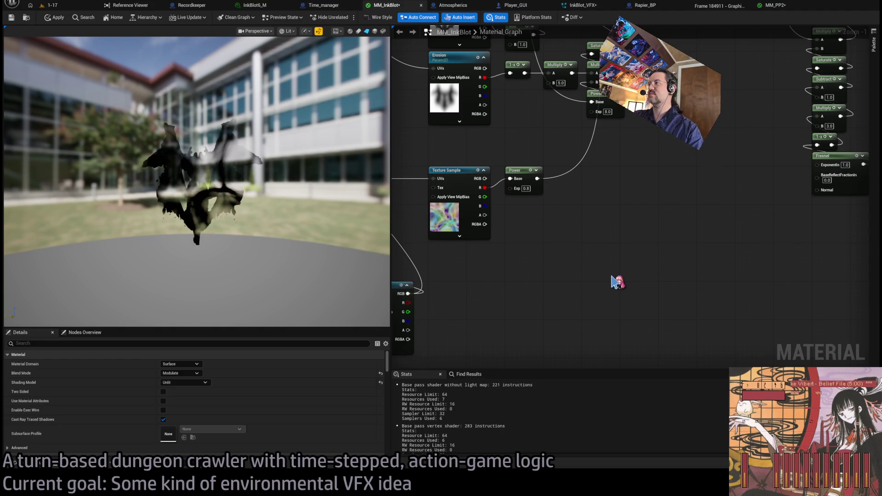
key("ctrl+v")
left_click_drag(618, 282, 571, 276)
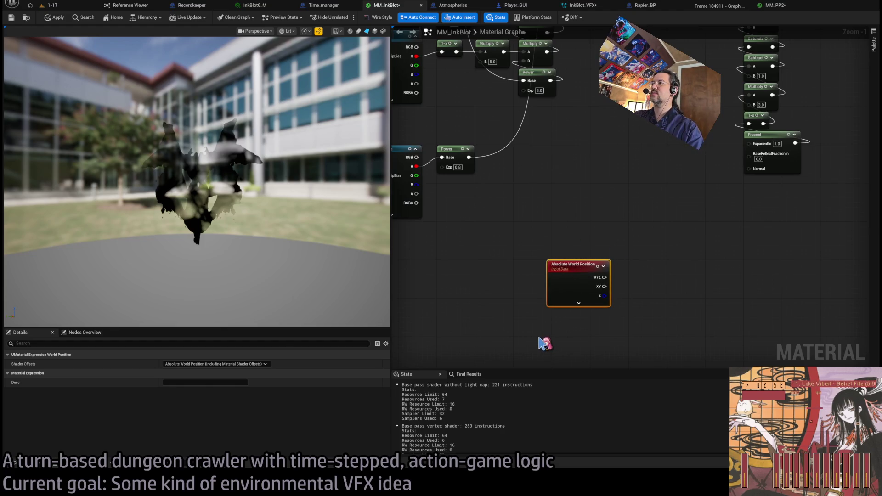
Add a Camera Position node and feed it with Absolute World Position into a Distance node.
key("ctrl+v")
left_click_drag(544, 343, 550, 307)
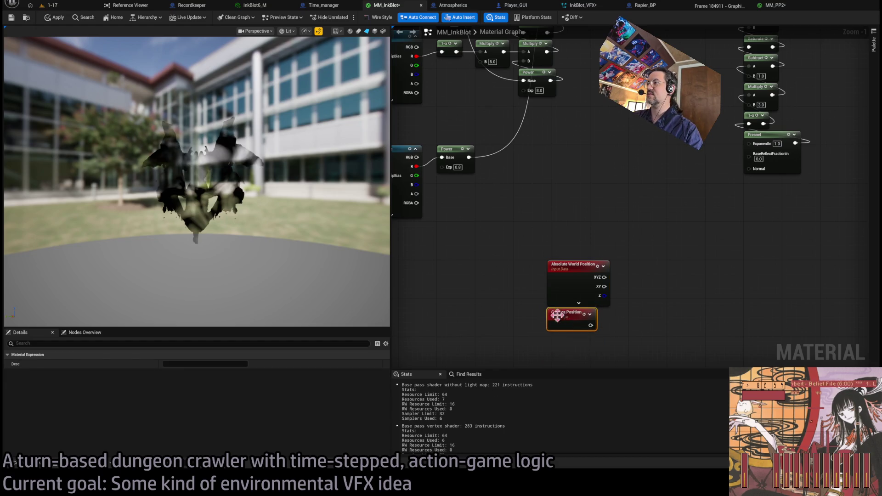
scroll(533, 252, "up", 1)
left_click_drag(514, 243, 587, 255)
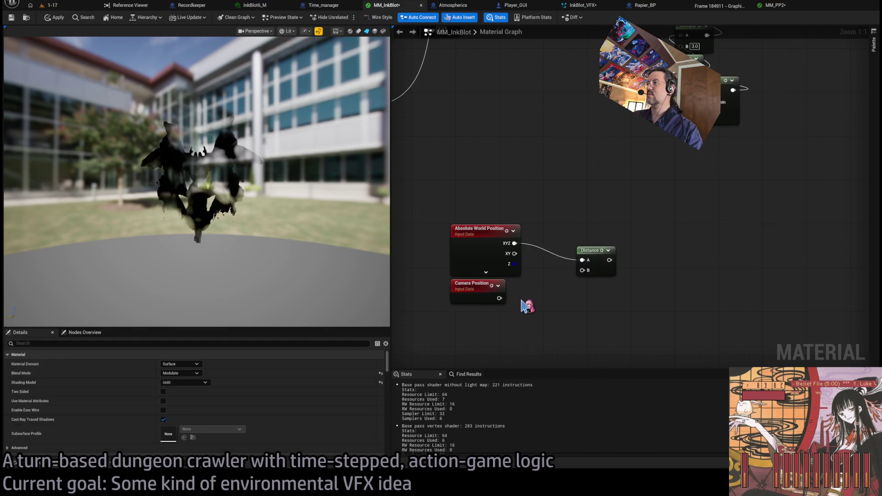
mouse_move(500, 299)
left_mouse_down()
mouse_move(528, 305)
mouse_move(581, 271)
left_mouse_up()
scroll(565, 313, "down", 2)
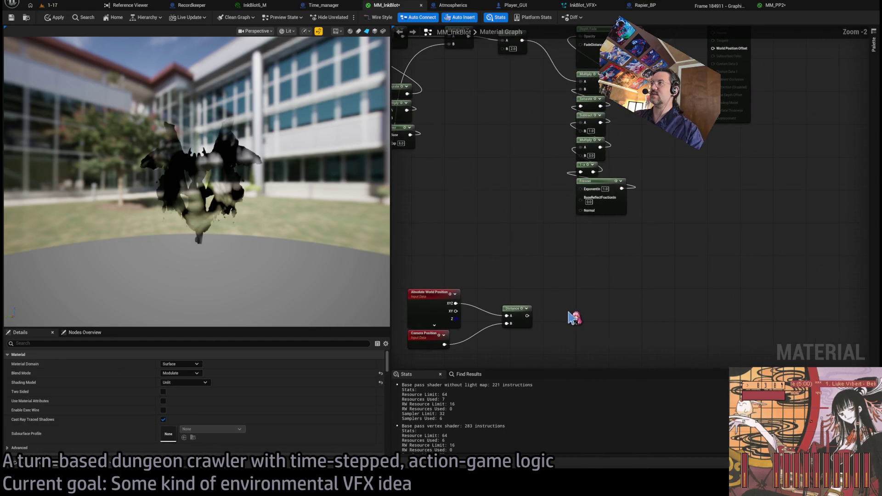
left_click_drag(518, 313, 494, 297)
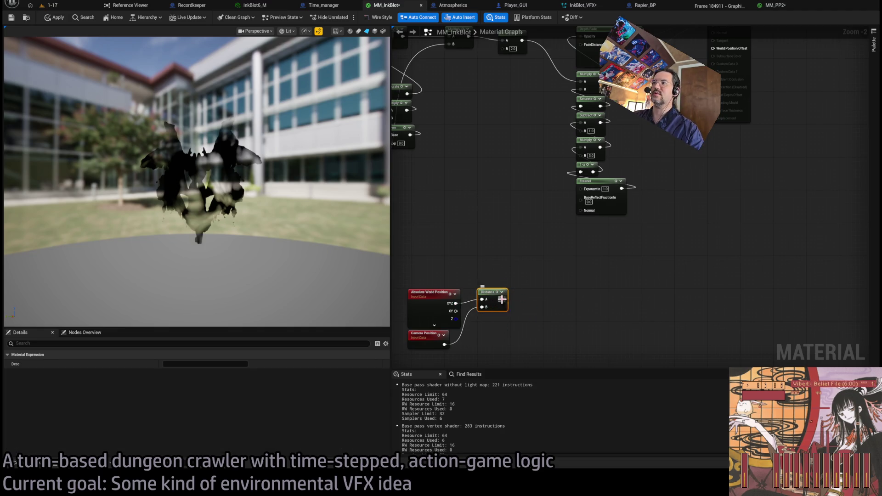
Replace the Divide after Distance with a Subtract node that takes away 300.
mouse_move(502, 299)
left_mouse_down()
mouse_move(540, 305)
mouse_move(548, 294)
left_mouse_up()
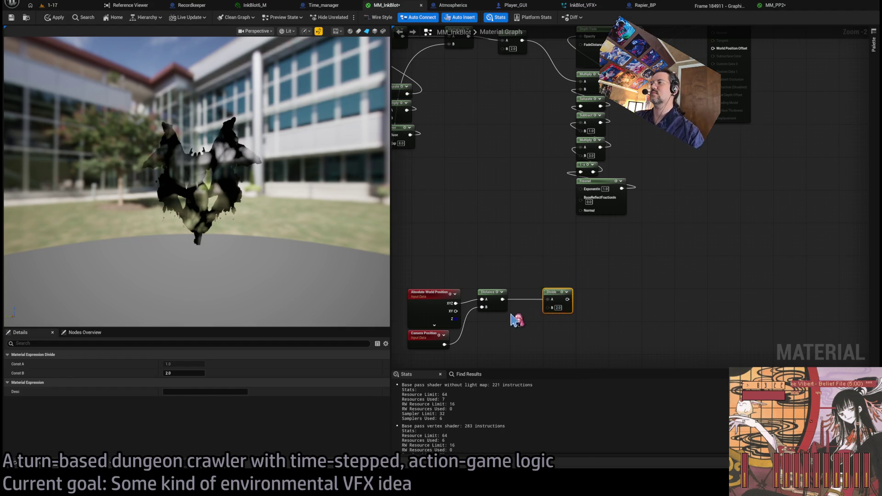
key("Delete")
left_click_drag(503, 299, 545, 295)
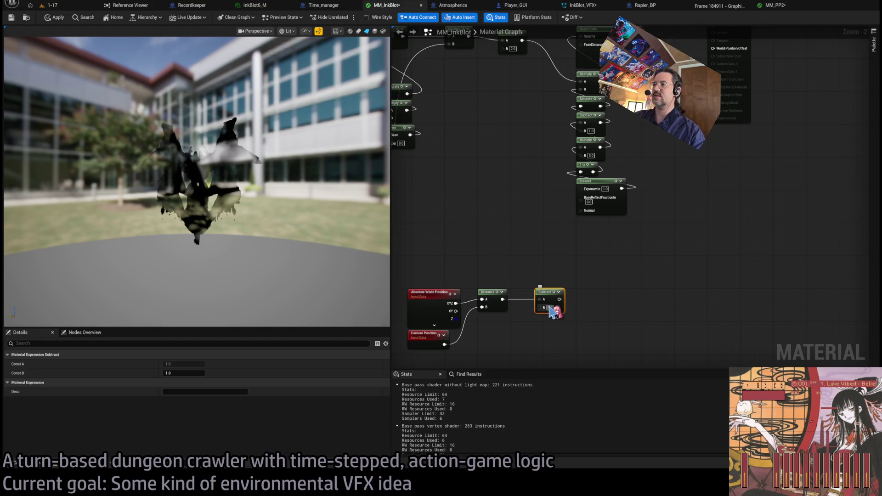
type("0")
key("Return")
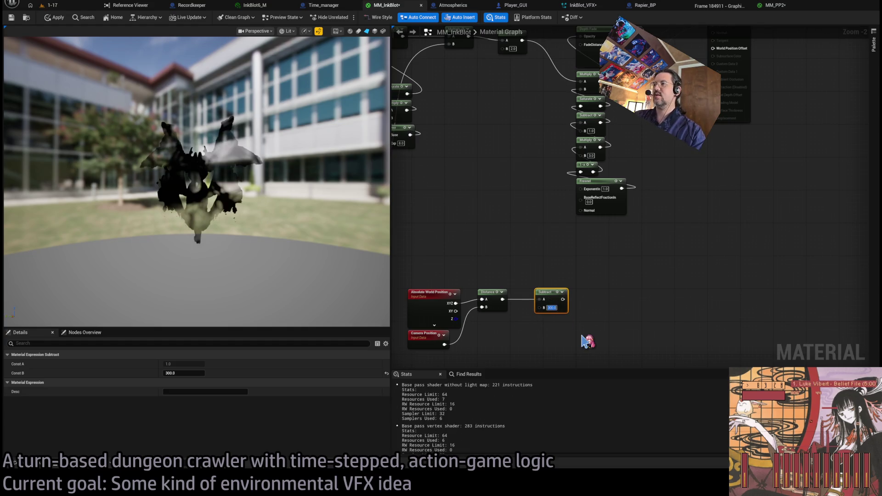
Divide the Subtract result by 300 and pass it through an Abs node.
left_click_drag(562, 300, 595, 300)
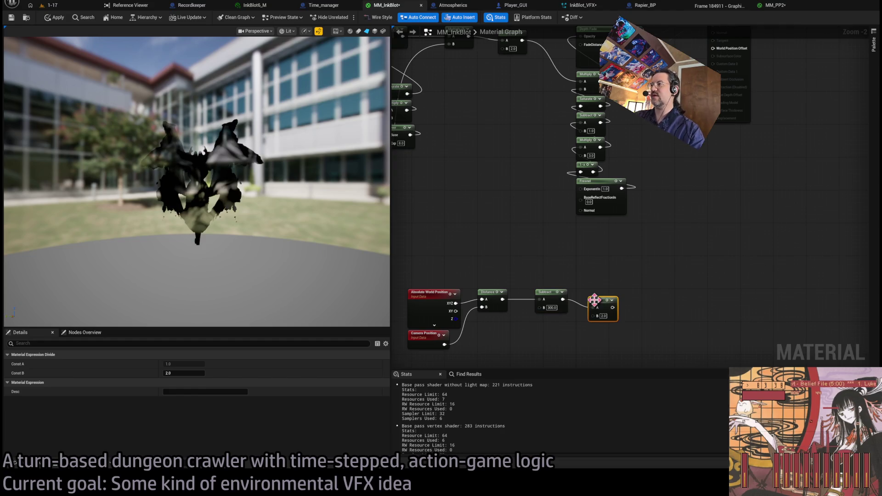
left_click(570, 334)
left_click(603, 317)
type("300.0")
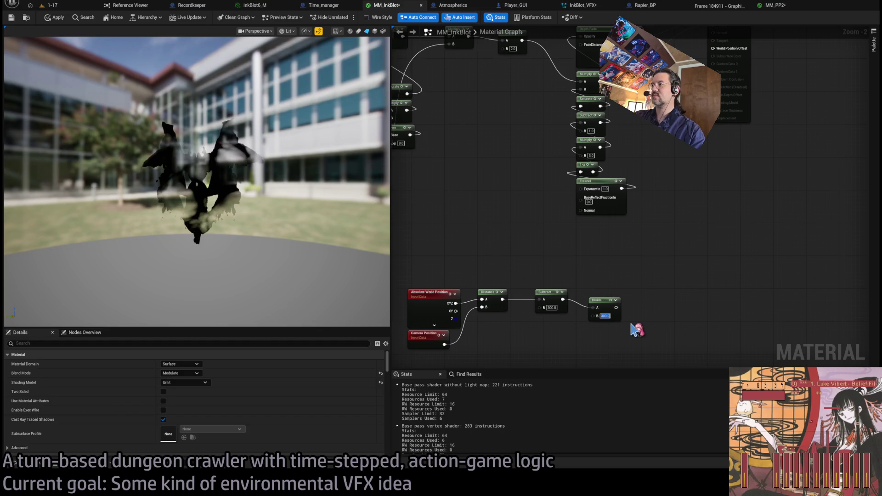
left_click_drag(616, 307, 656, 299)
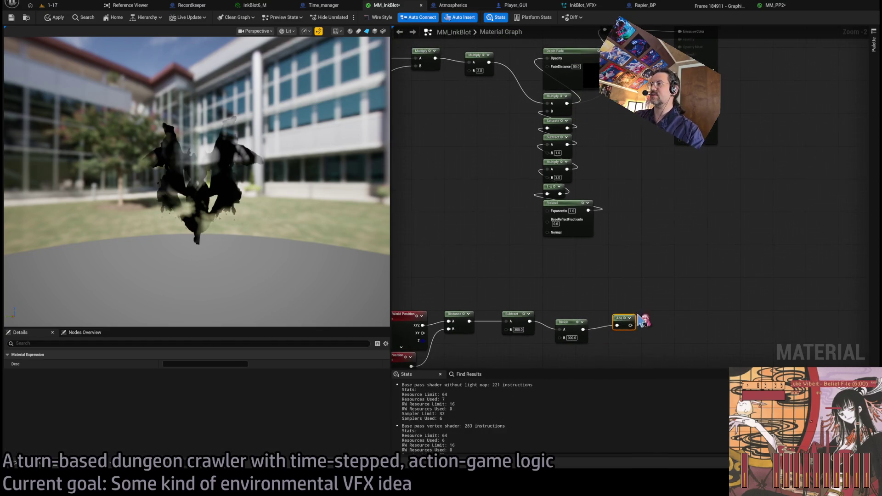
scroll(649, 317, "down", 4)
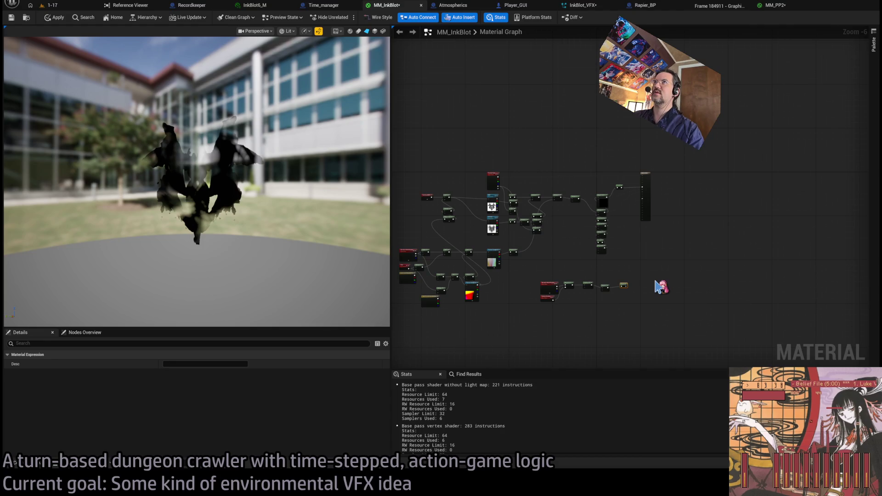
scroll(661, 287, "up", 3)
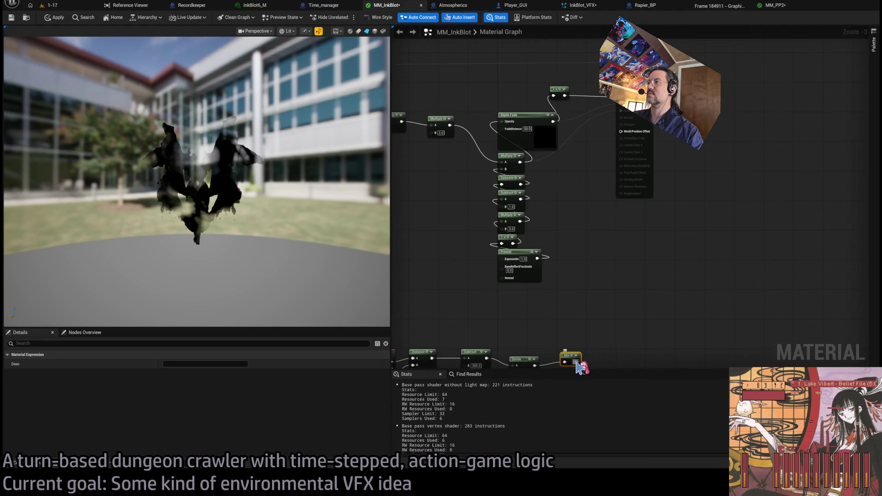
Wire the Abs output into the material output to preview the distance chain.
mouse_move(577, 362)
left_mouse_down()
mouse_move(586, 85)
mouse_move(582, 92)
left_mouse_up()
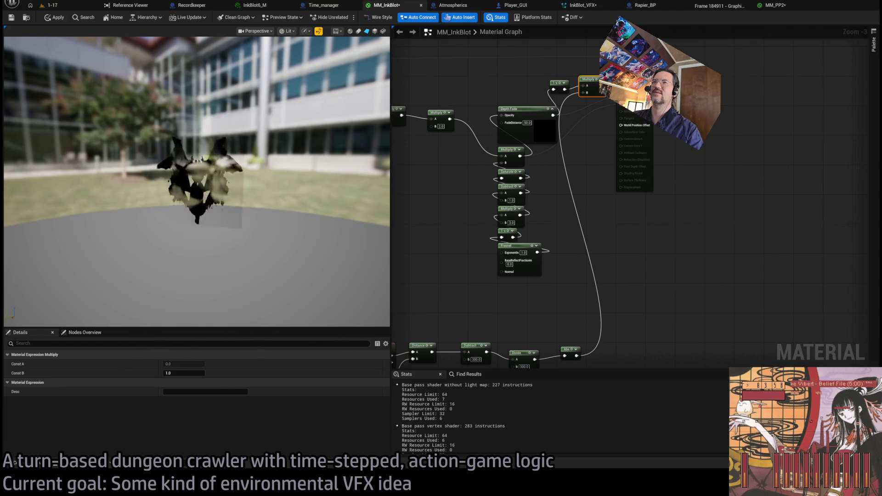
left_click(593, 119)
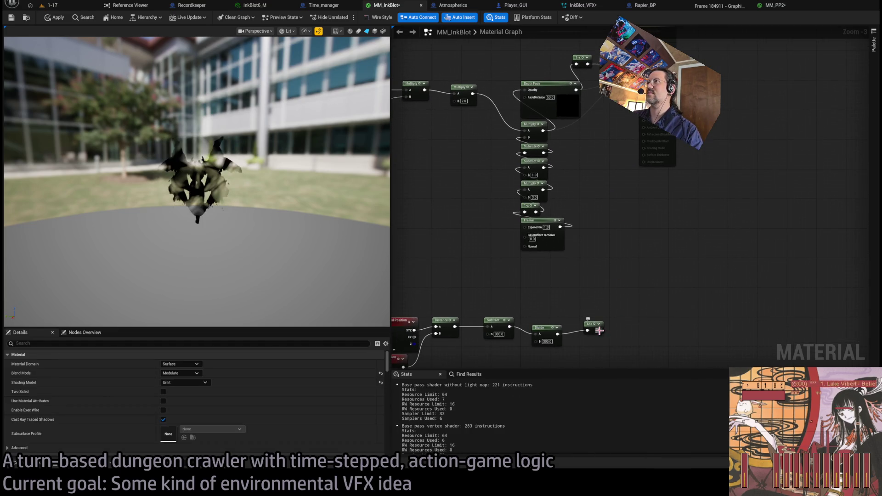
left_click_drag(599, 331, 597, 275)
key("m")
key("Delete")
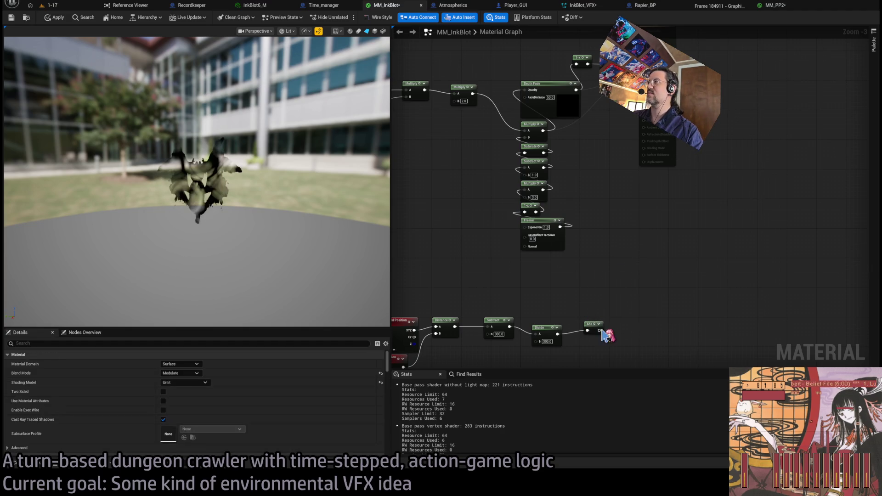
left_click_drag(600, 331, 642, 92)
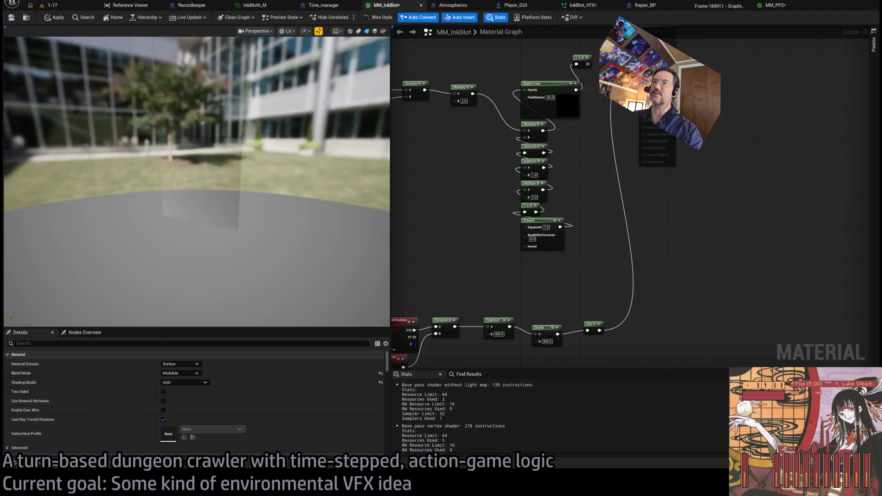
left_click_drag(198, 184, 65, 184)
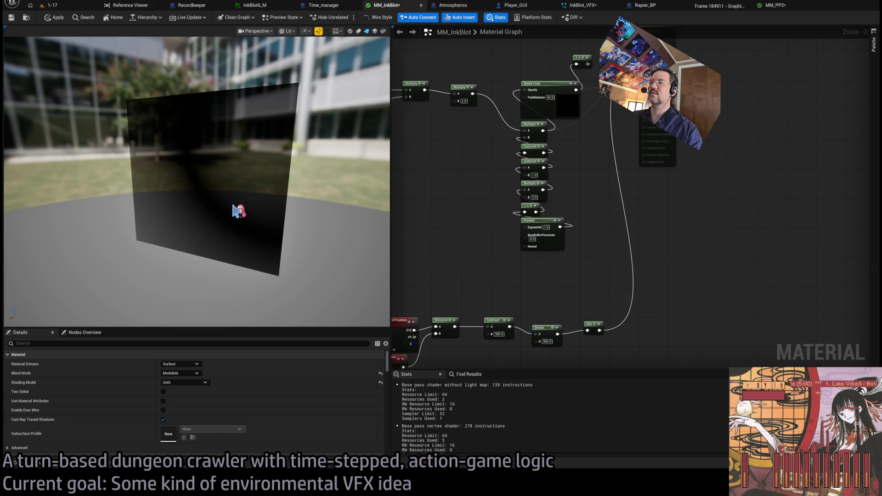
Preview Distance on Emissive Color, delete the Subtract node, and wire Distance into Divide's A.
mouse_move(540, 301)
left_mouse_down()
mouse_move(554, 285)
mouse_move(595, 291)
mouse_move(563, 301)
left_mouse_up()
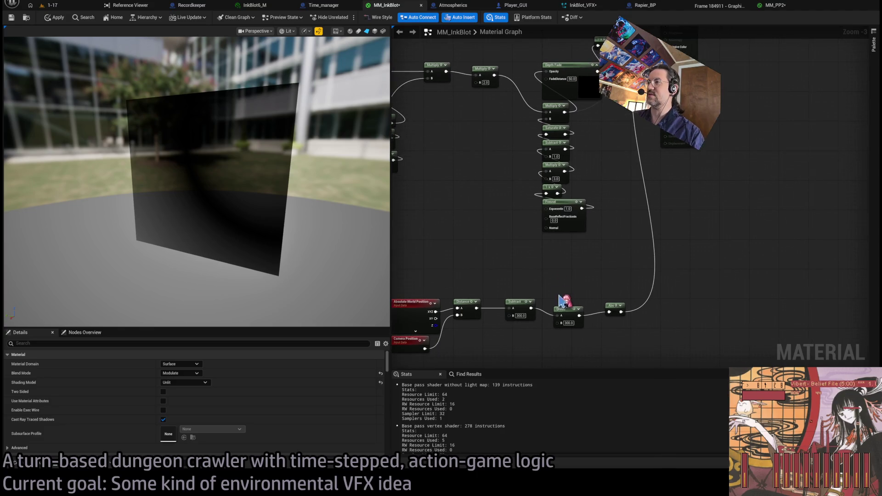
mouse_move(500, 290)
left_mouse_down()
mouse_move(517, 294)
mouse_move(694, 51)
left_mouse_up()
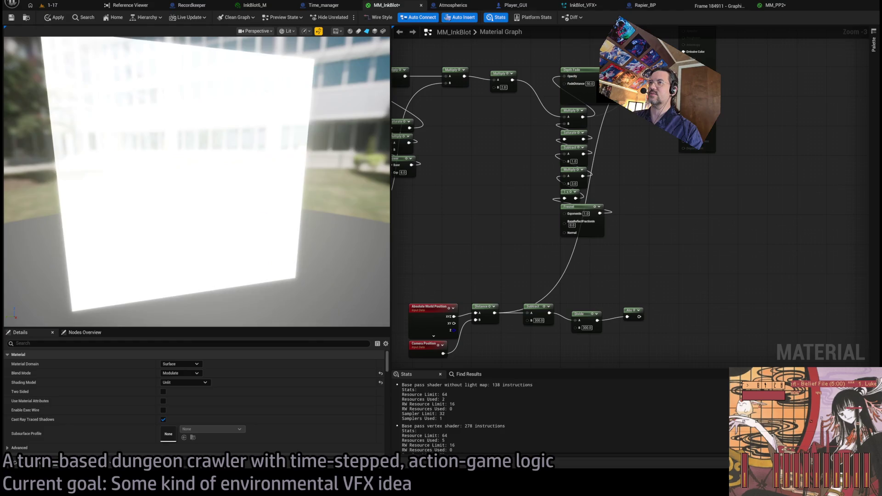
left_click_drag(278, 209, 278, 209)
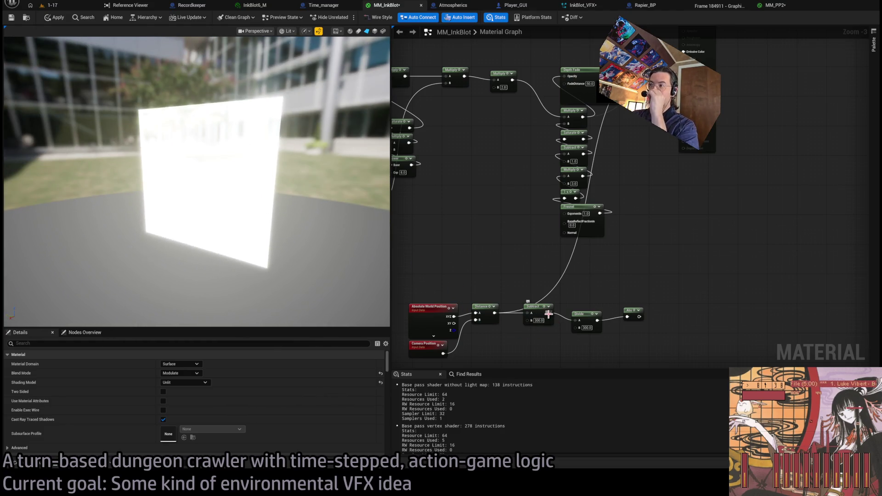
key("Delete")
mouse_move(498, 313)
left_mouse_down()
mouse_move(577, 321)
mouse_move(558, 317)
left_mouse_up()
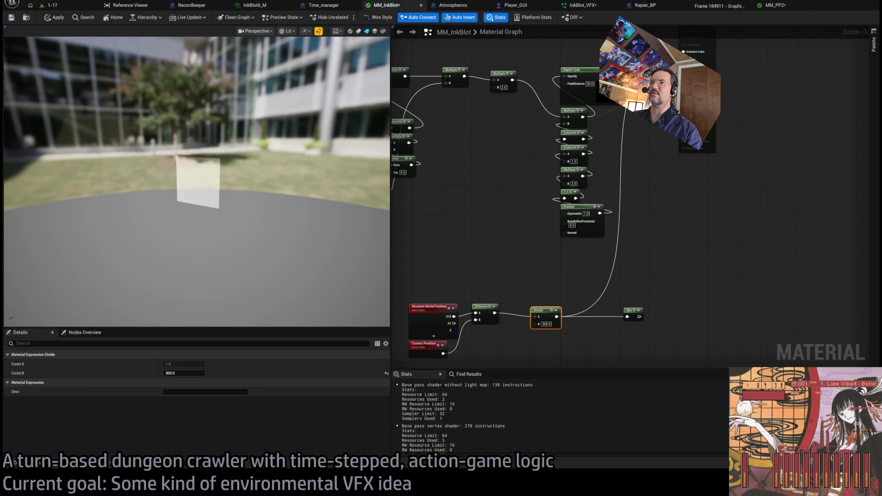
left_click(564, 299)
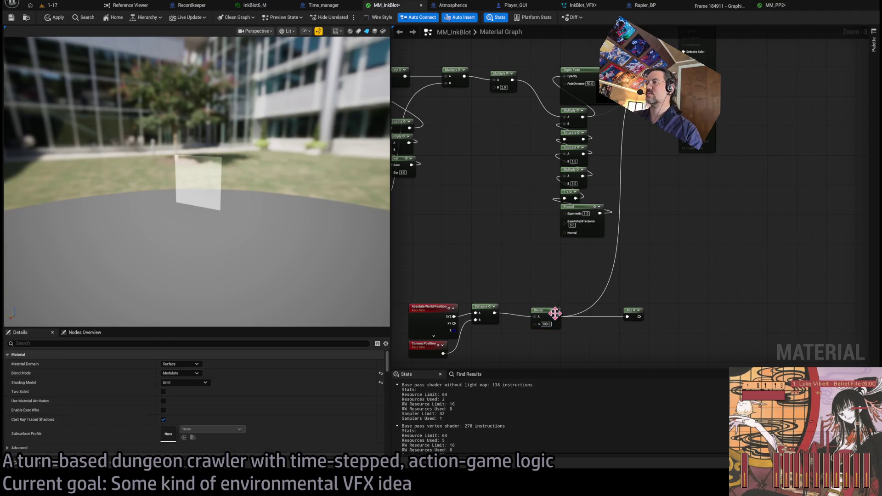
Add a Subtract node after Divide and preview its result on Emissive Color.
left_click_drag(557, 316, 597, 292)
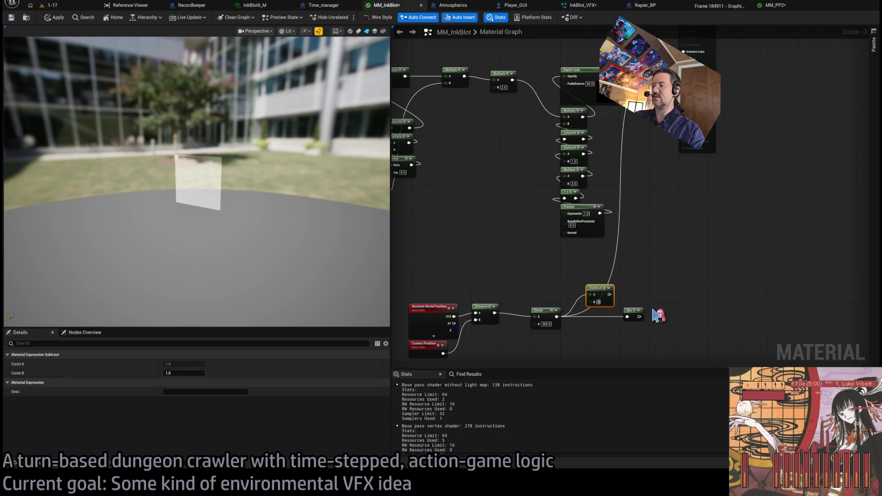
left_click_drag(597, 305, 589, 308)
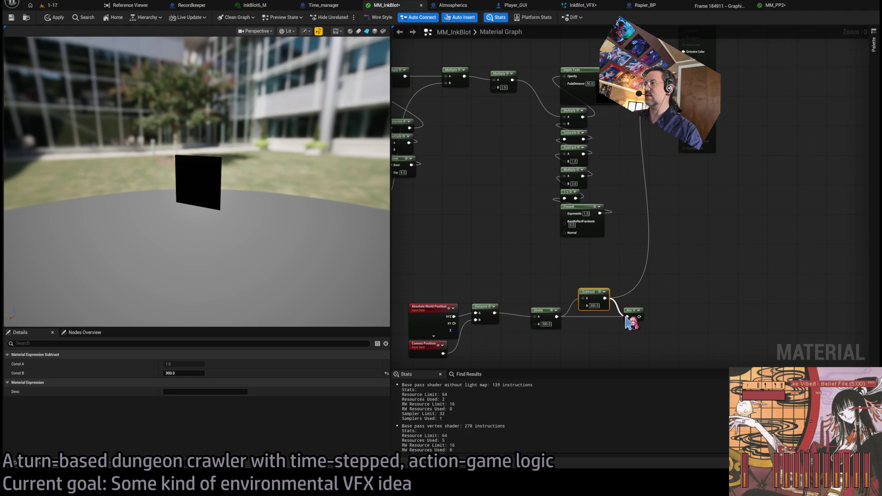
left_click_drag(639, 317, 693, 50)
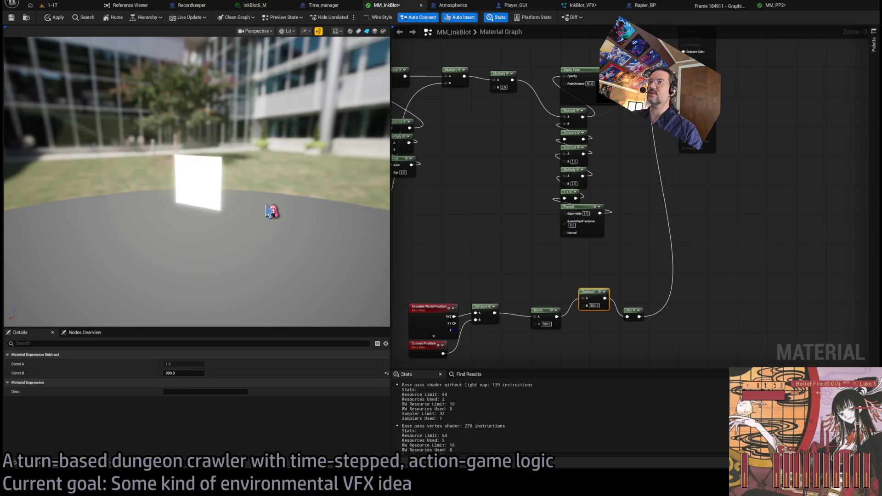
scroll(196, 181, "up", 5)
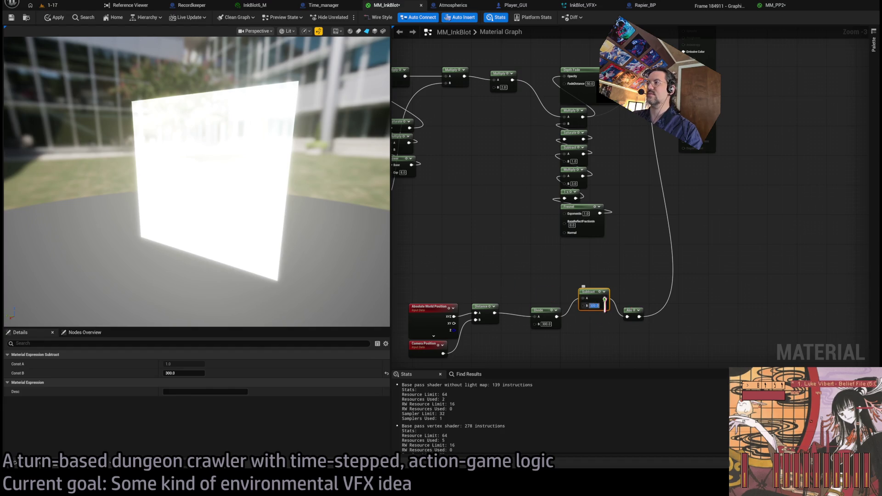
scroll(230, 214, "up", 5)
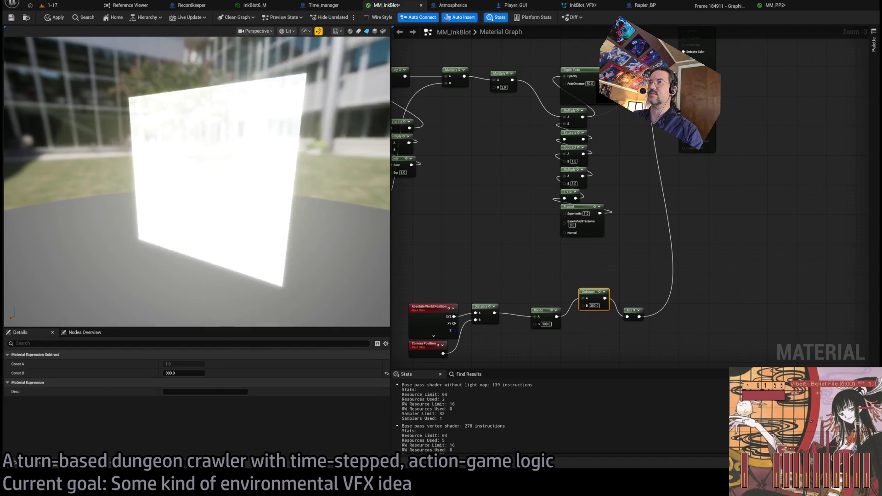
scroll(230, 213, "down", 3)
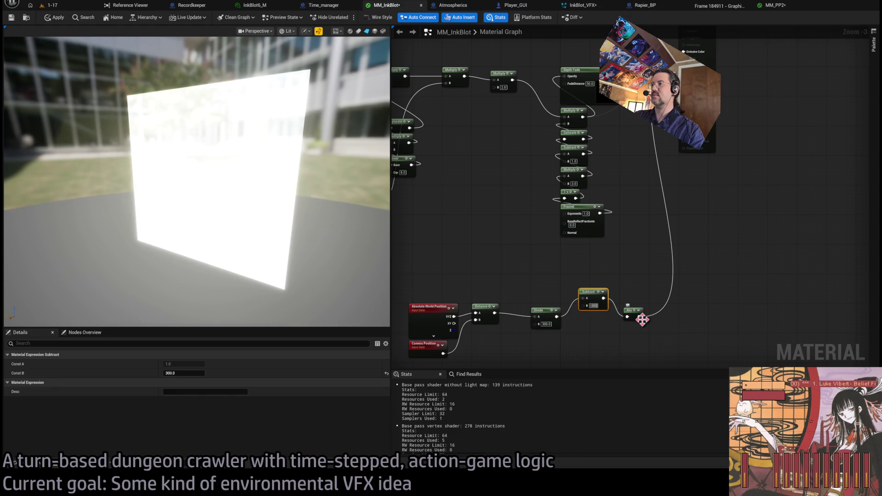
scroll(198, 184, "down", 5)
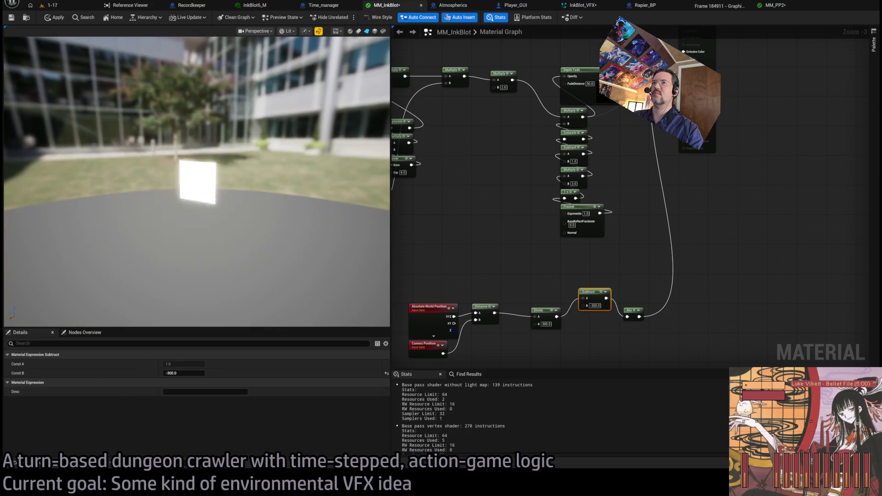
scroll(198, 184, "up", 3)
Set the Subtract node's B value and remove the Abs node.
left_click(596, 305)
type("300")
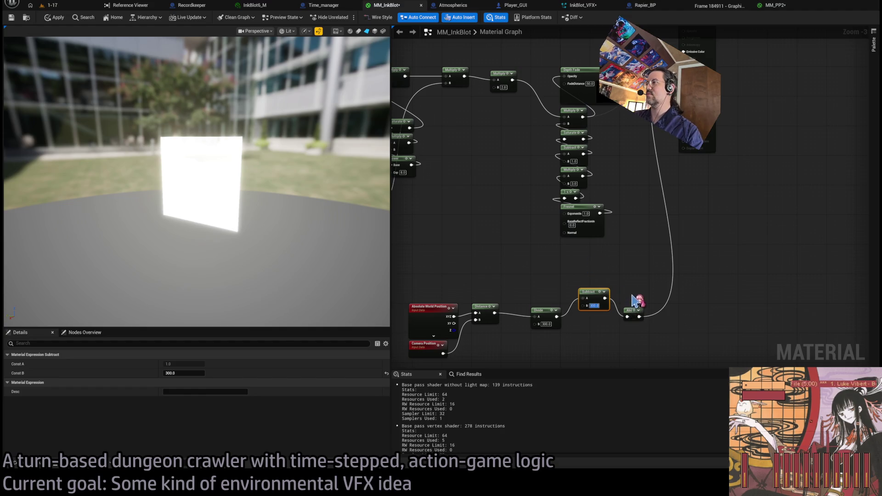
left_click(632, 311)
key("Delete")
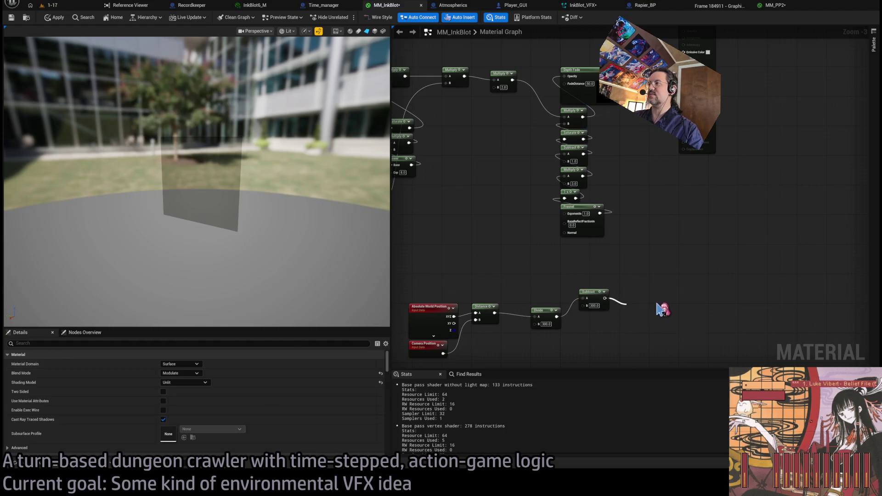
Paste a Saturate node, feed Subtract into it, and connect Saturate to the upper fade network.
key("ctrl+v")
left_click_drag(644, 117, 683, 52)
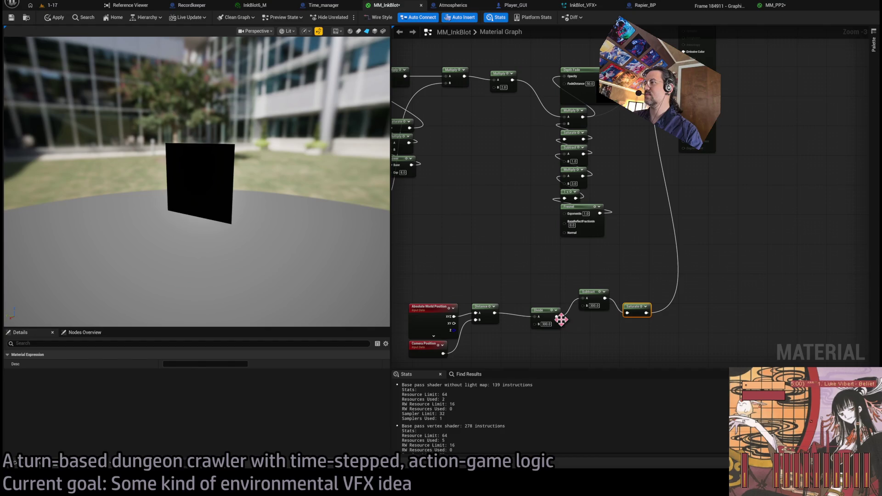
left_click_drag(561, 319, 627, 313)
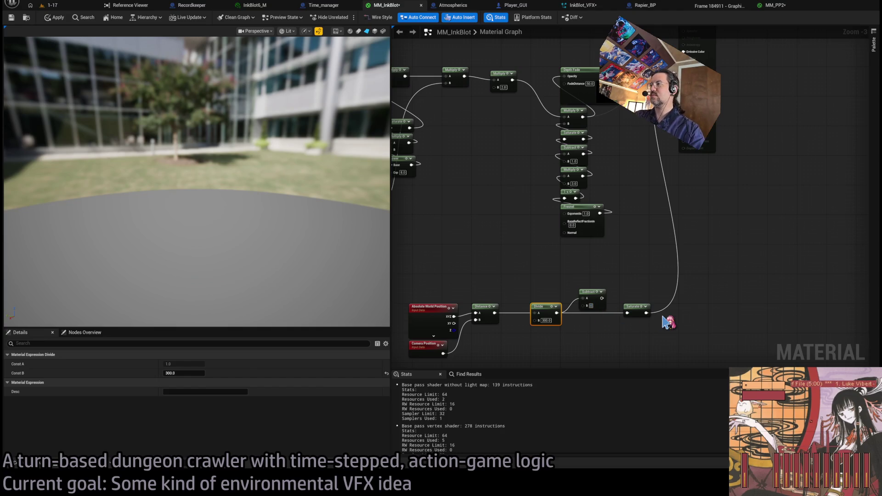
left_click_drag(606, 308, 627, 313)
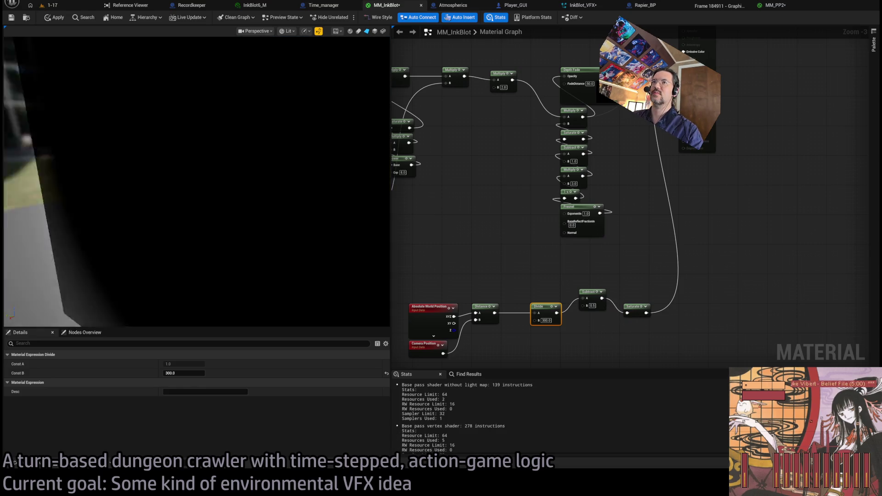
left_click_drag(232, 200, 232, 200)
left_click_drag(582, 173, 580, 213)
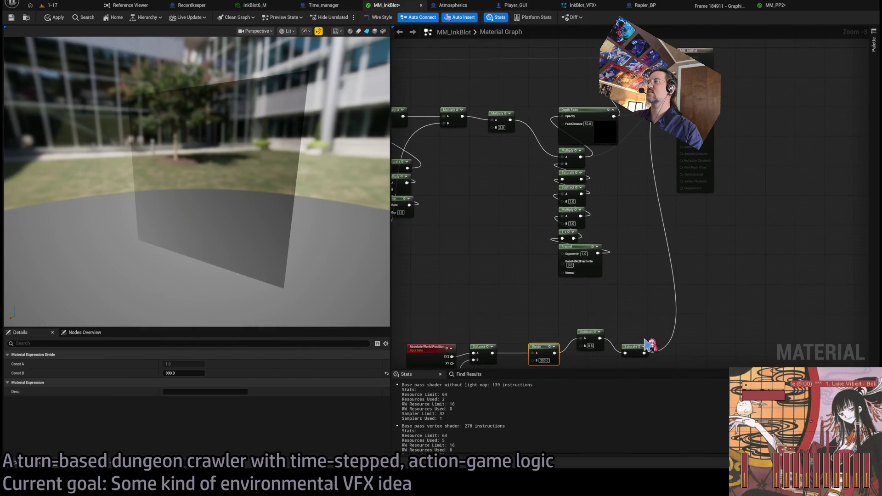
mouse_move(645, 353)
left_mouse_down()
mouse_move(641, 78)
mouse_move(681, 105)
left_mouse_up()
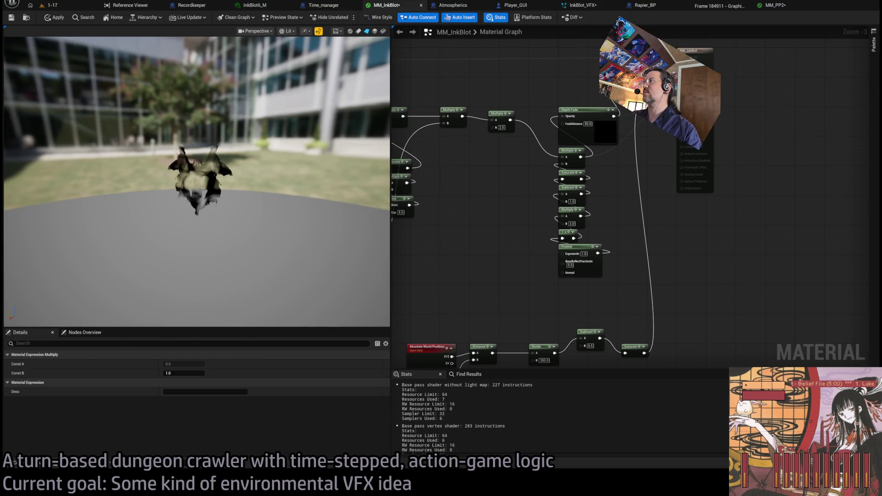
Remove the stray Multiply and wire Saturate into the existing ink-blot Multiply's B pin.
left_click_drag(641, 100, 655, 228)
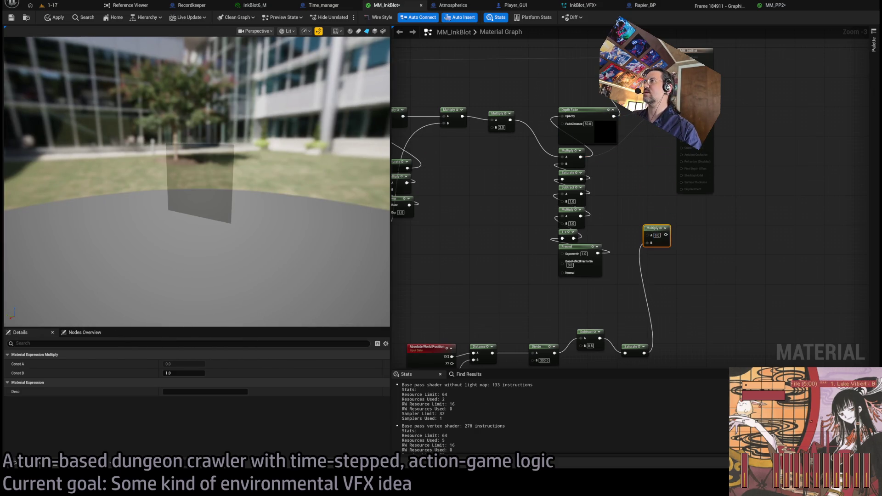
key("Escape")
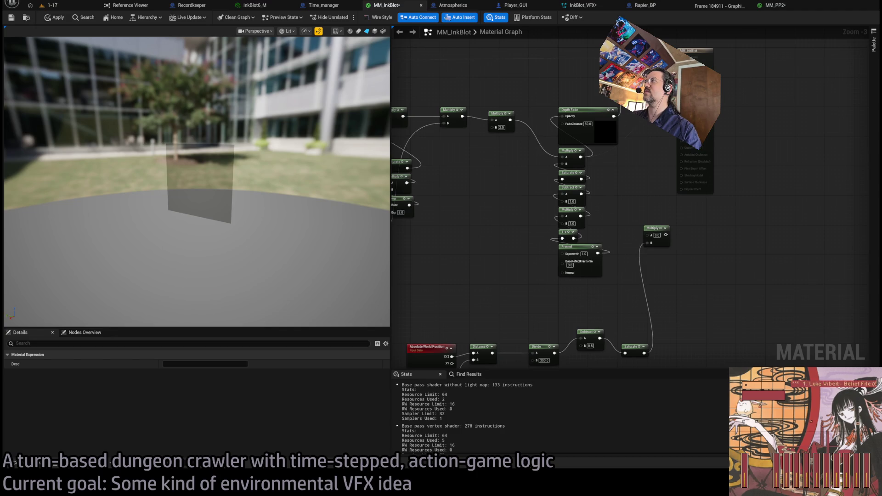
left_click_drag(657, 230, 471, 256)
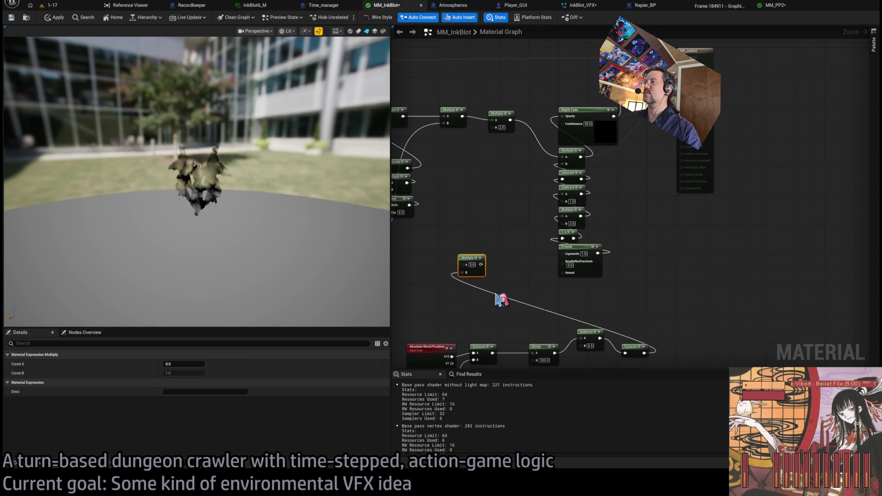
key("Delete")
left_click_drag(645, 353, 492, 127)
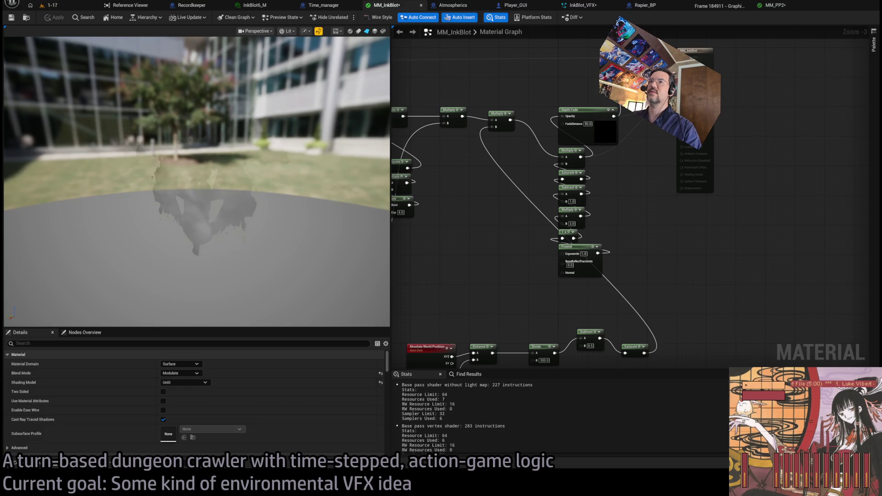
Set the Subtract offset to 0.5 and line the distance nodes up with their neighbours.
left_click_drag(525, 274, 585, 207)
scroll(601, 252, "up", 2)
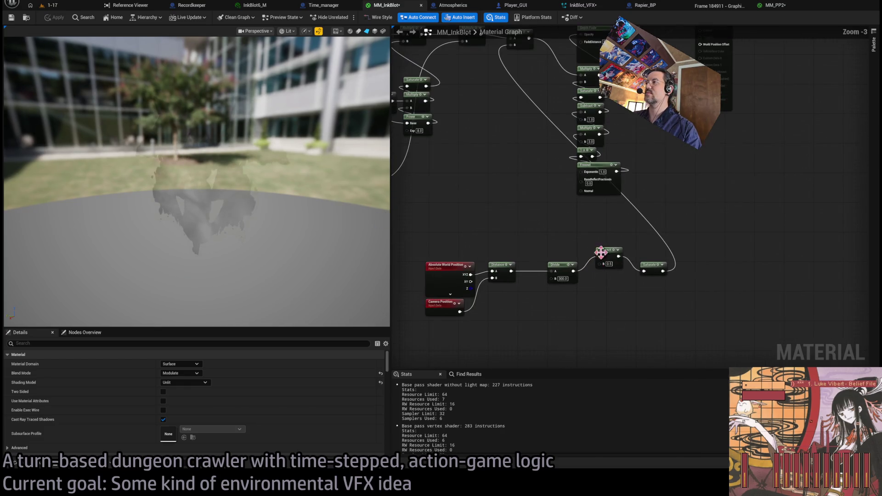
scroll(611, 251, "up", 1)
left_click_drag(611, 250, 602, 274)
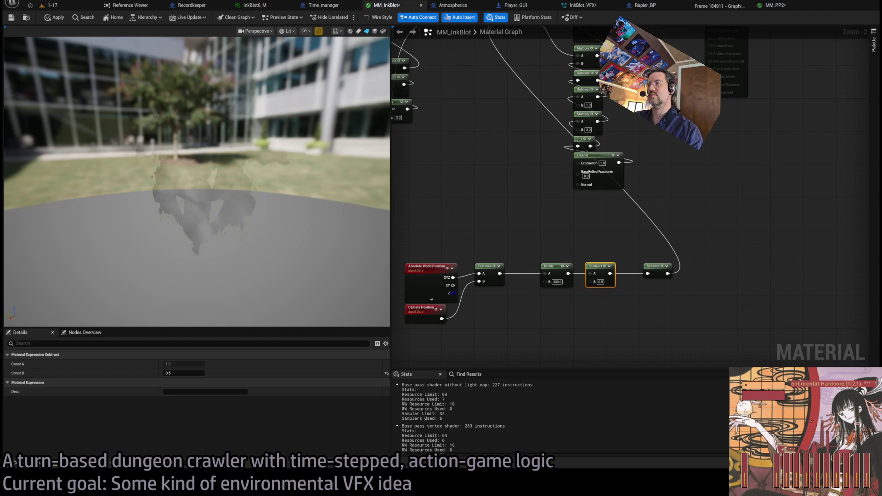
left_click(544, 252)
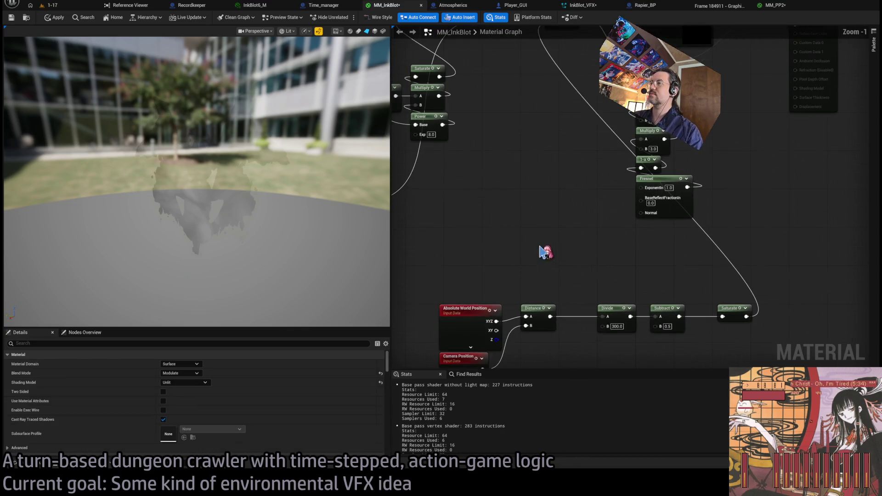
scroll(561, 291, "down", 1)
left_click(577, 312)
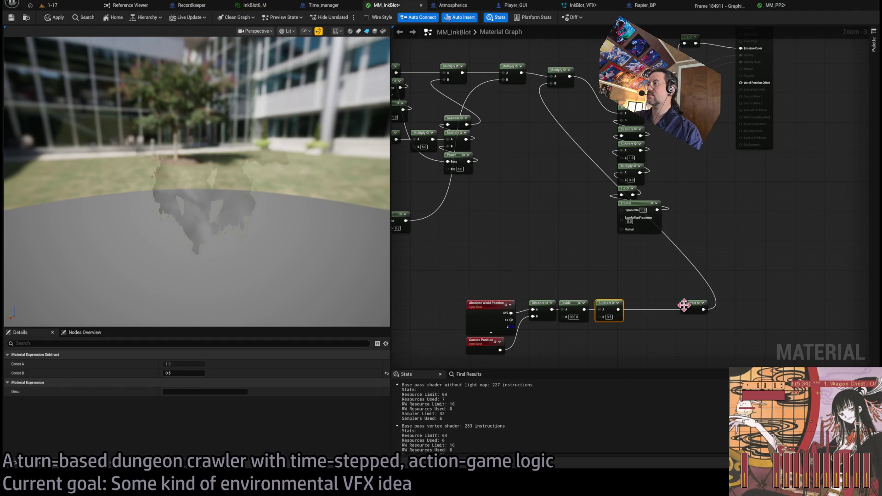
Move Saturate beside Subtract, shift the distance node group, and apply the material.
left_click_drag(685, 305, 638, 308)
scroll(642, 309, "down", 1)
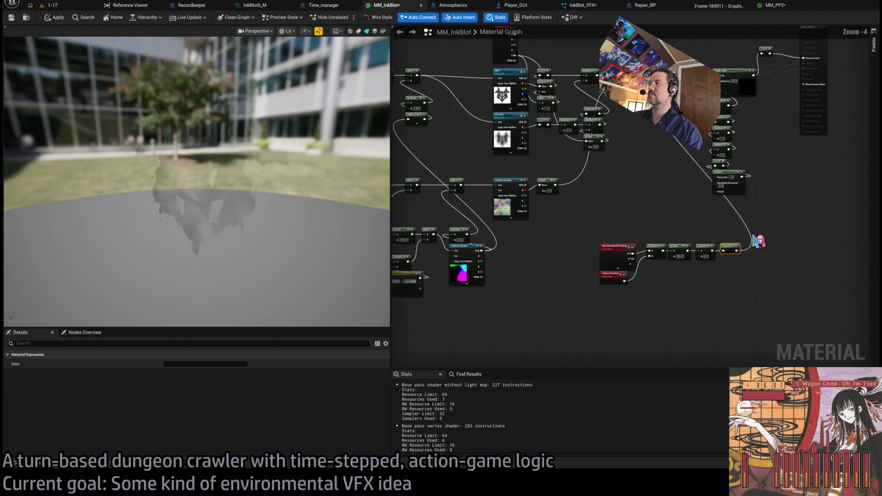
mouse_move(625, 254)
left_mouse_down()
mouse_move(547, 306)
mouse_move(557, 299)
left_mouse_up()
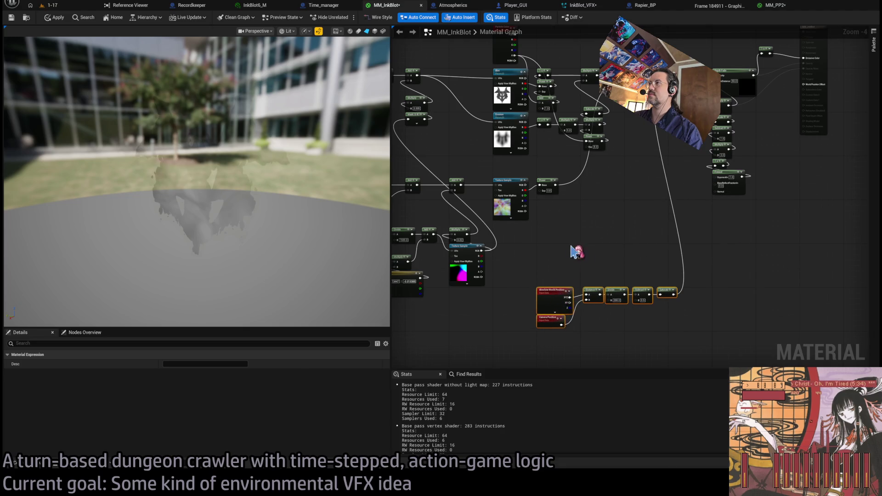
left_click(576, 251)
mouse_move(576, 252)
left_mouse_down()
mouse_move(727, 254)
mouse_move(696, 272)
left_mouse_up()
left_click(57, 18)
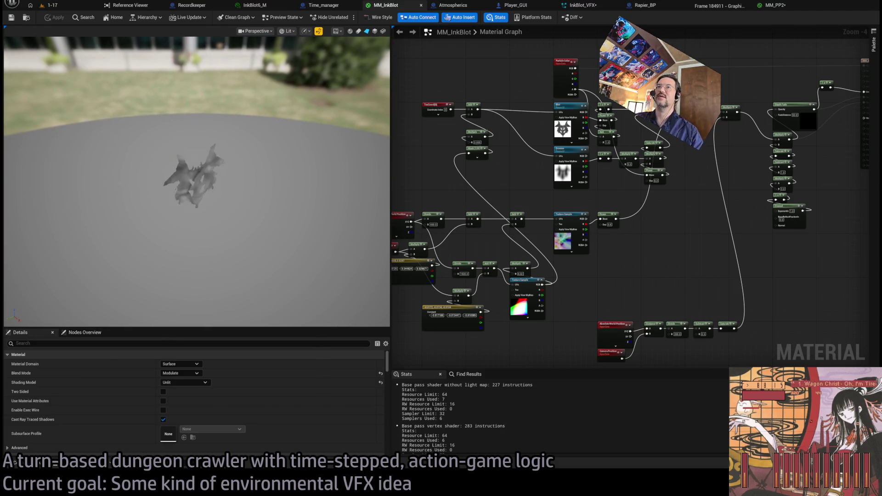
Rearrange the ink-blot node network, moving the selected nodes to the left.
scroll(645, 158, "up", 4)
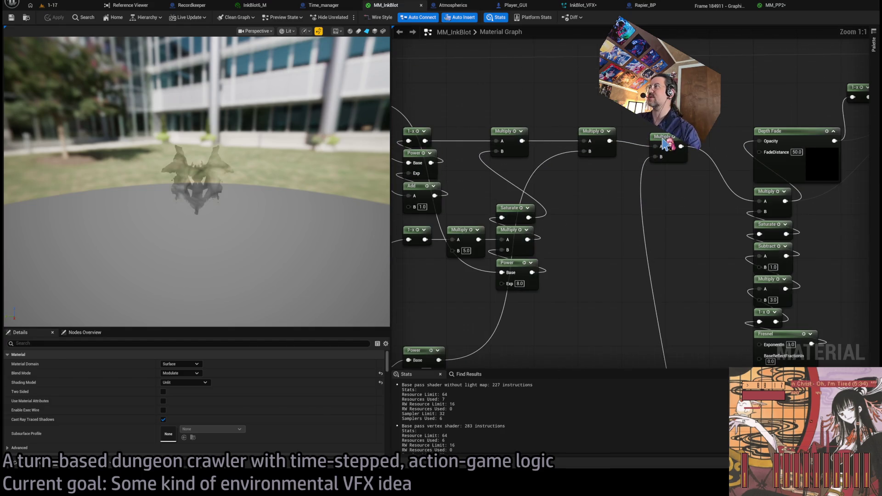
left_click_drag(663, 141, 657, 135)
left_click(664, 201)
left_click_drag(595, 144, 688, 130)
scroll(593, 138, "down", 2)
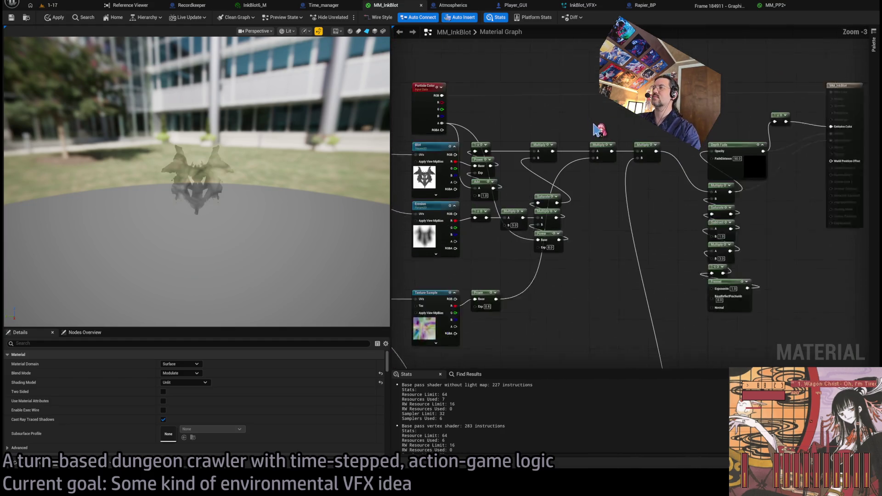
scroll(592, 134, "down", 5)
mouse_move(439, 102)
left_mouse_down()
mouse_move(574, 233)
mouse_move(636, 268)
left_mouse_up()
scroll(673, 244, "up", 5)
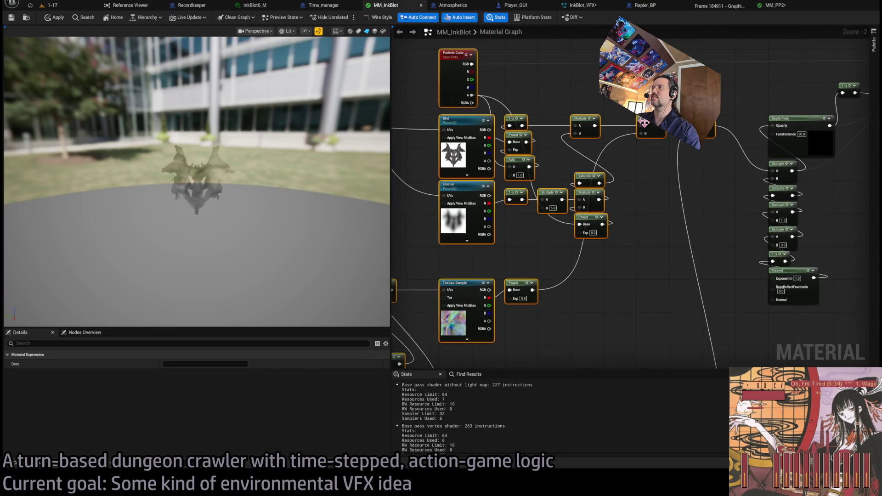
mouse_move(644, 121)
left_mouse_down()
mouse_move(574, 124)
mouse_move(623, 135)
left_mouse_up()
left_click(646, 193)
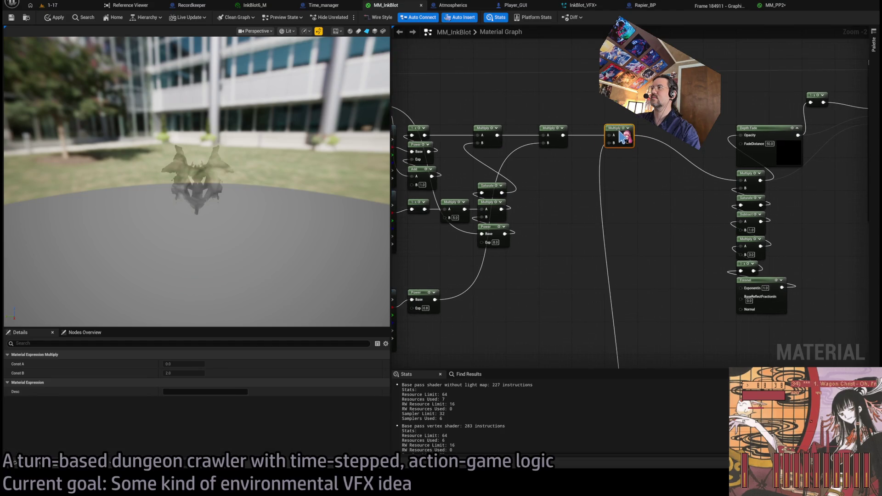
Insert a Multiply node with B 2.0 on the wire before Depth Fade.
left_click(655, 137)
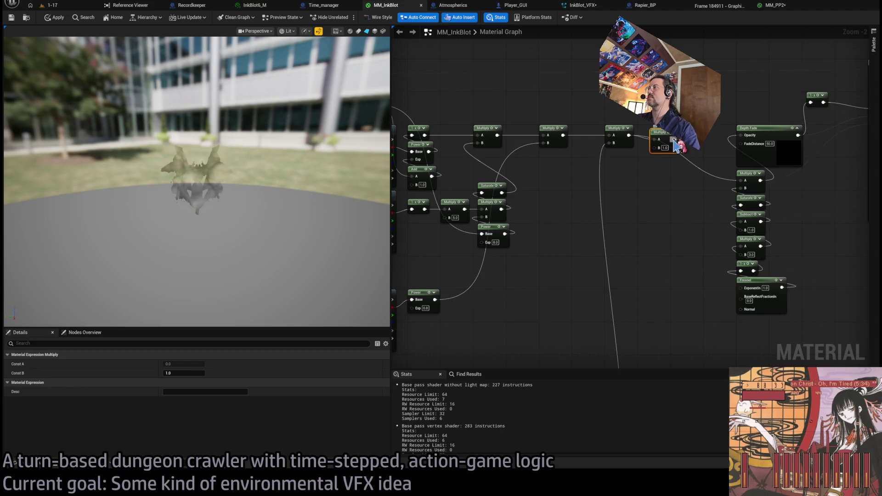
left_click_drag(738, 171, 740, 179)
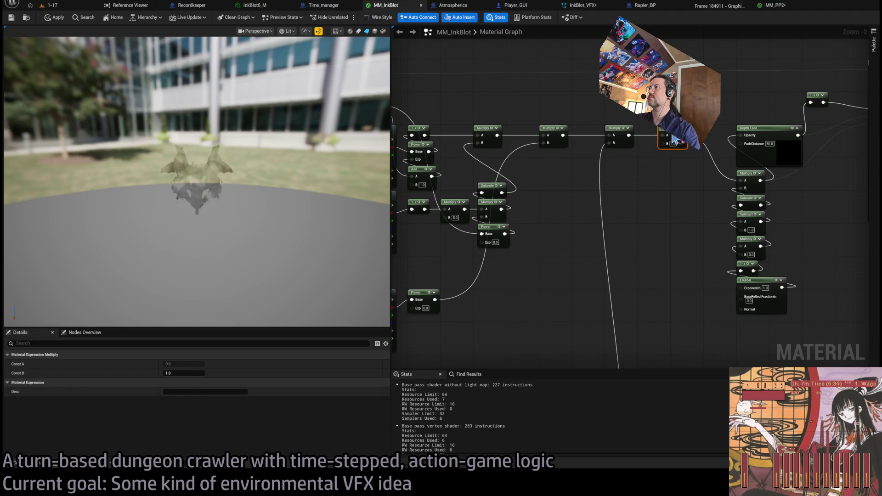
type("2")
key("Return")
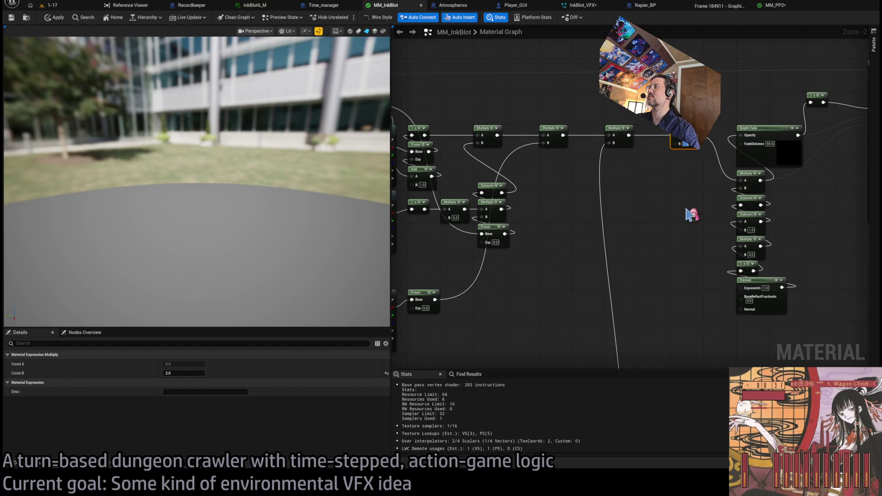
scroll(717, 219, "down", 3)
scroll(713, 214, "up", 5)
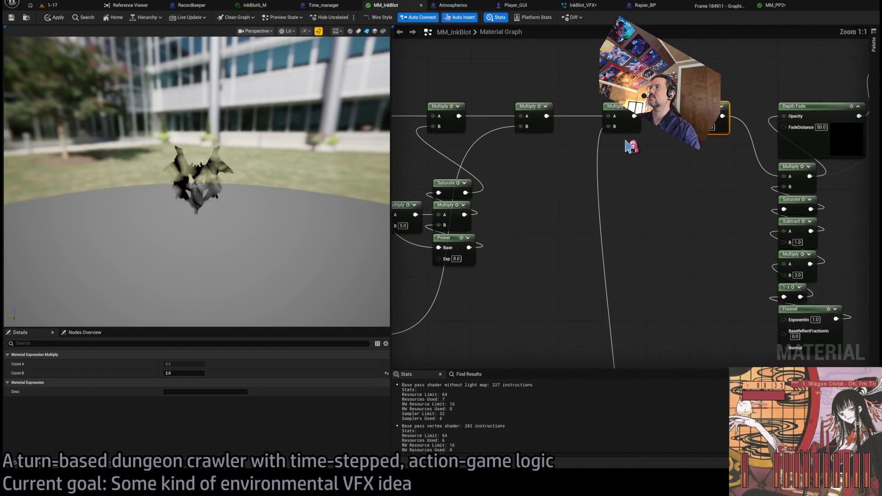
Reposition the new Multiply and the bottom distance chain, then switch to the 1-17 level.
left_click_drag(700, 114, 612, 114)
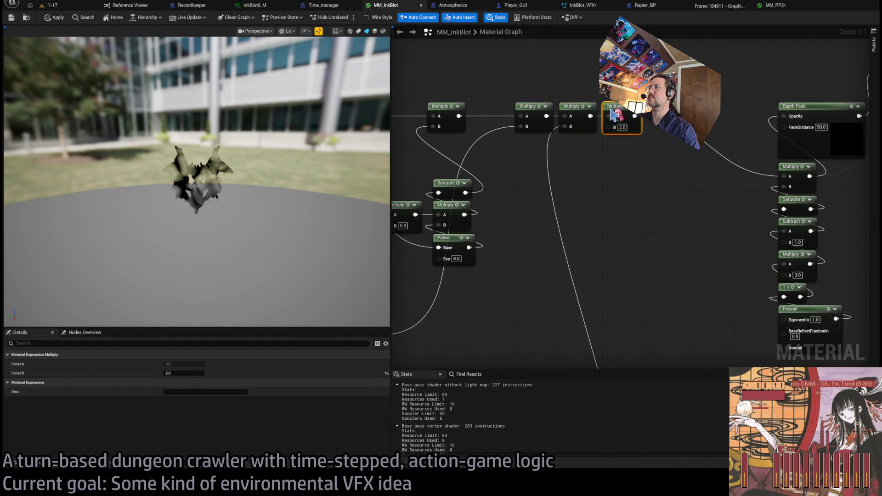
scroll(676, 203, "down", 5)
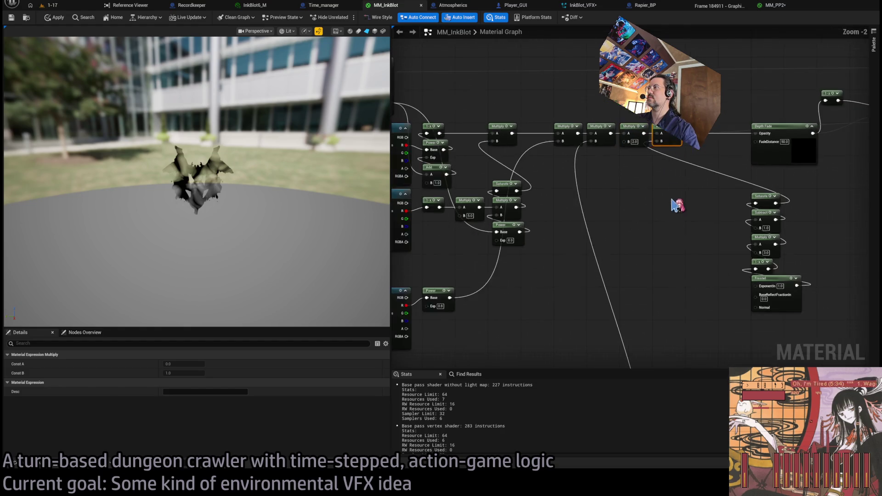
mouse_move(641, 193)
left_mouse_down()
mouse_move(581, 205)
mouse_move(579, 259)
mouse_move(549, 317)
mouse_move(599, 284)
left_mouse_up()
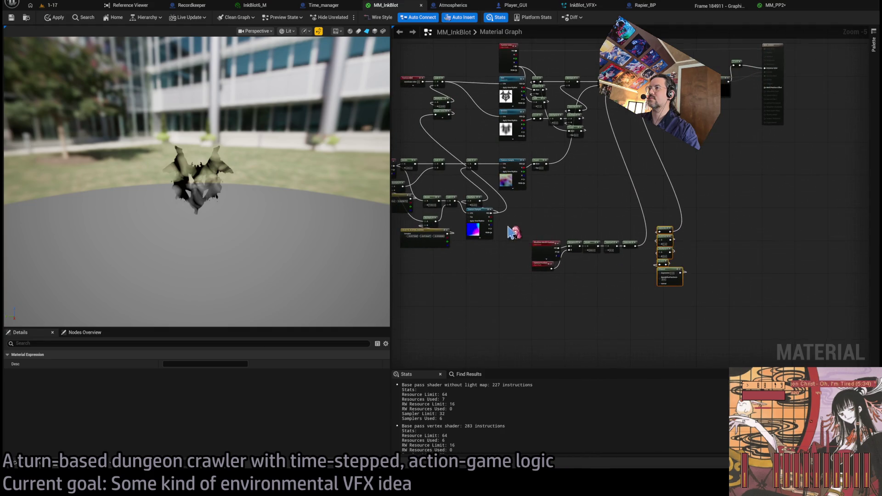
mouse_move(526, 276)
left_mouse_down()
mouse_move(621, 252)
mouse_move(532, 281)
left_mouse_up()
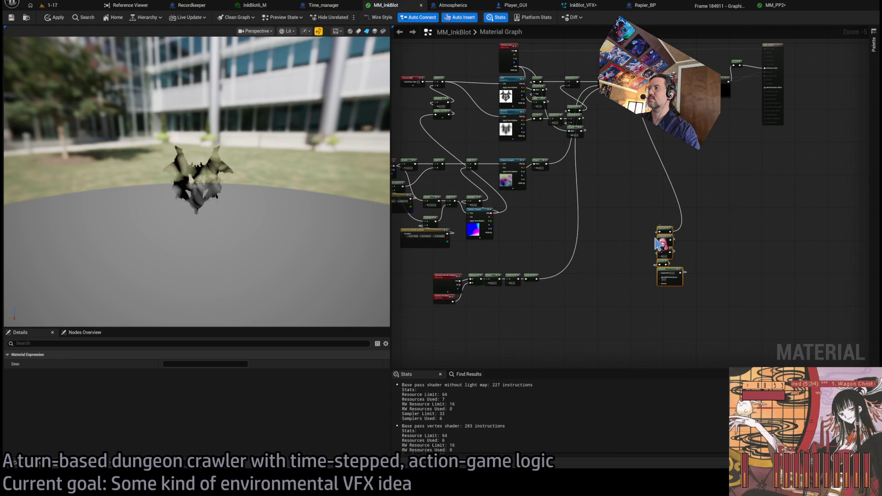
left_click_drag(656, 237, 604, 278)
left_click(605, 231)
scroll(605, 231, "up", 3)
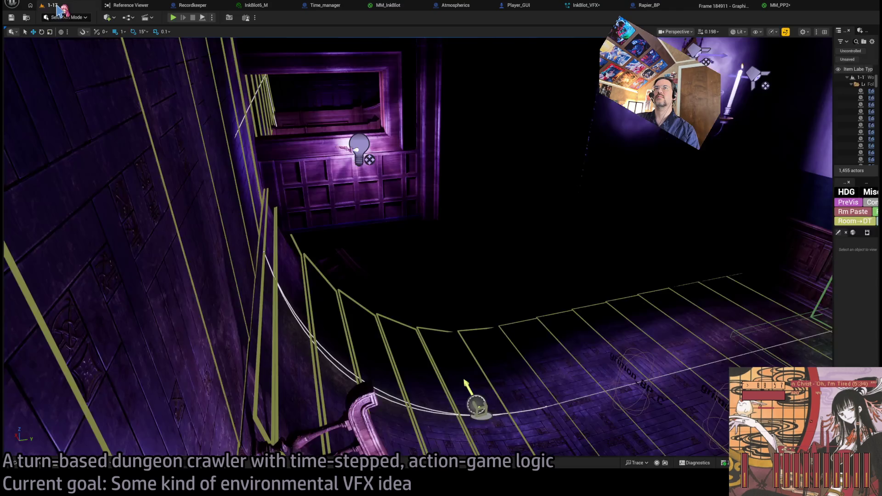
left_click(60, 6)
Playtest the level, running turns of stance-breaker thrusts and a projectile attack.
left_click_drag(463, 233, 432, 236)
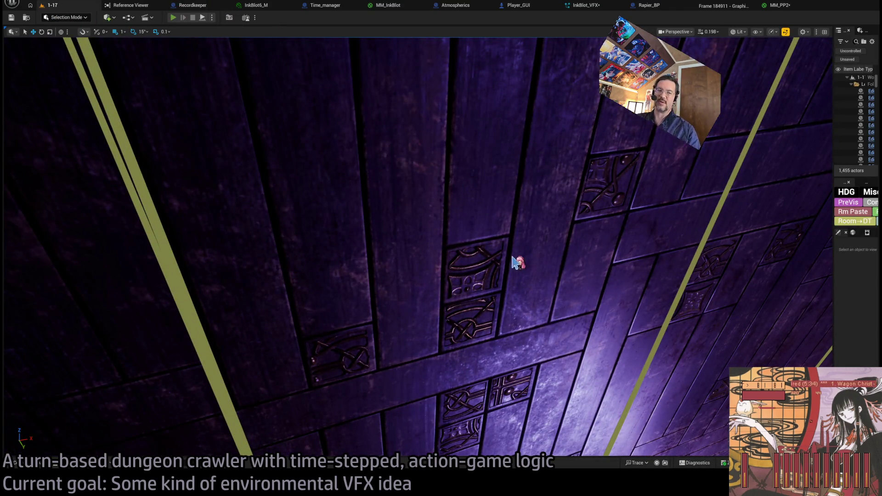
key("alt+p")
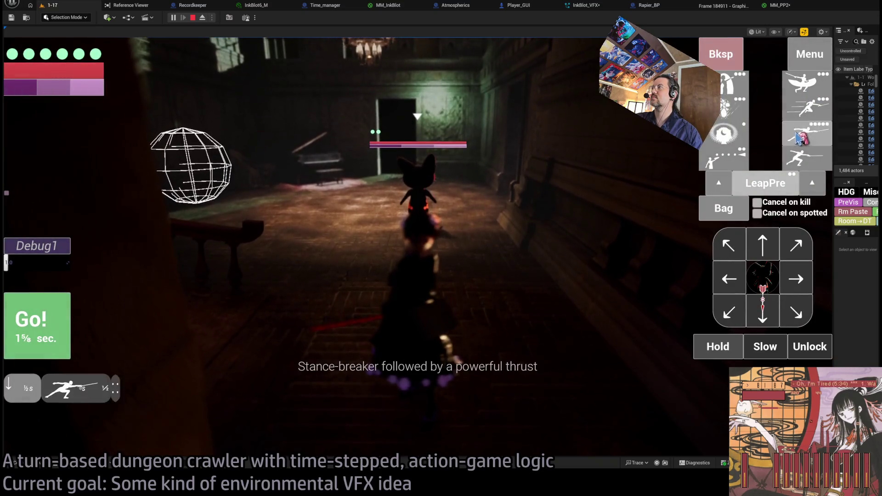
left_click(802, 108)
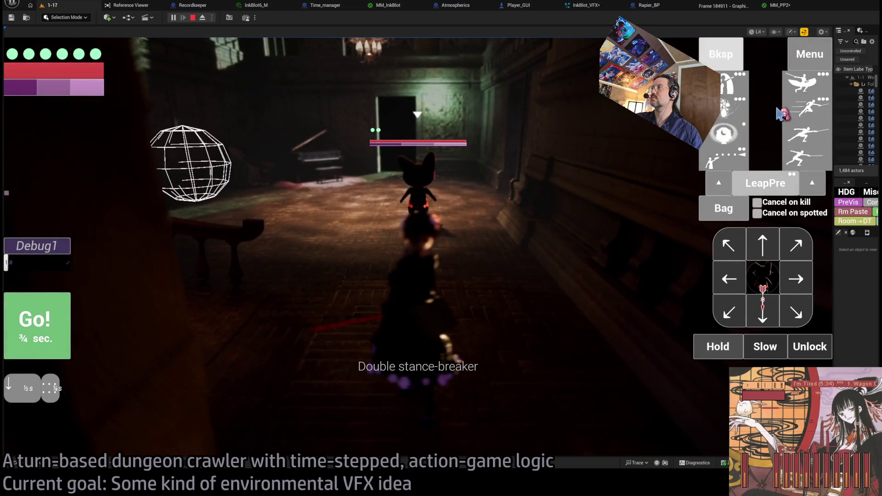
left_click(793, 163)
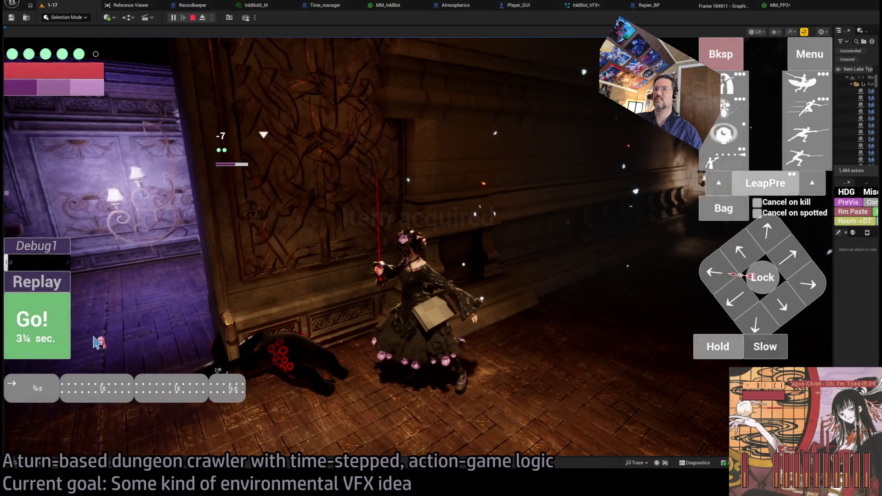
key("space")
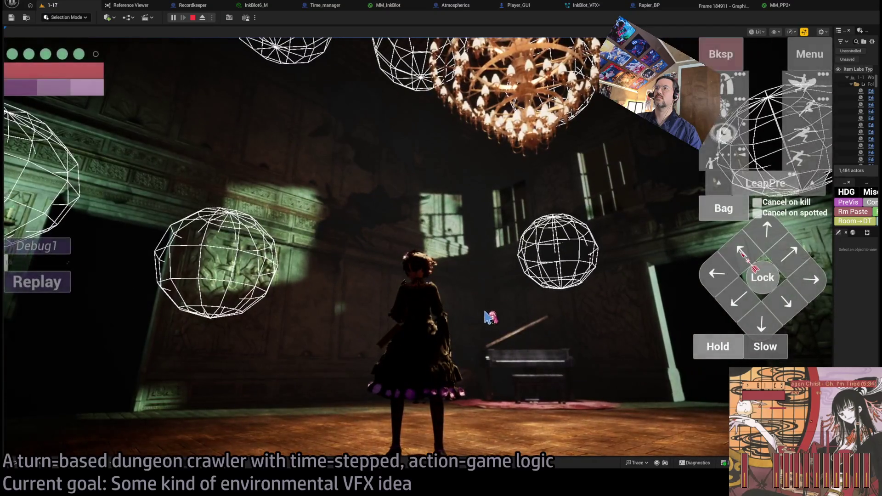
left_click(490, 317)
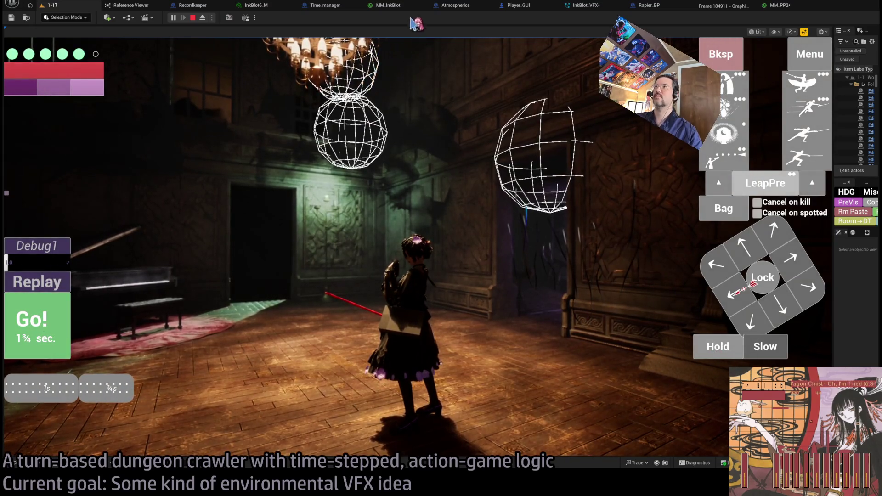
Compare MM_InkBlot against the running game from a new camera angle, then switch to MM_PP2.
left_click(395, 5)
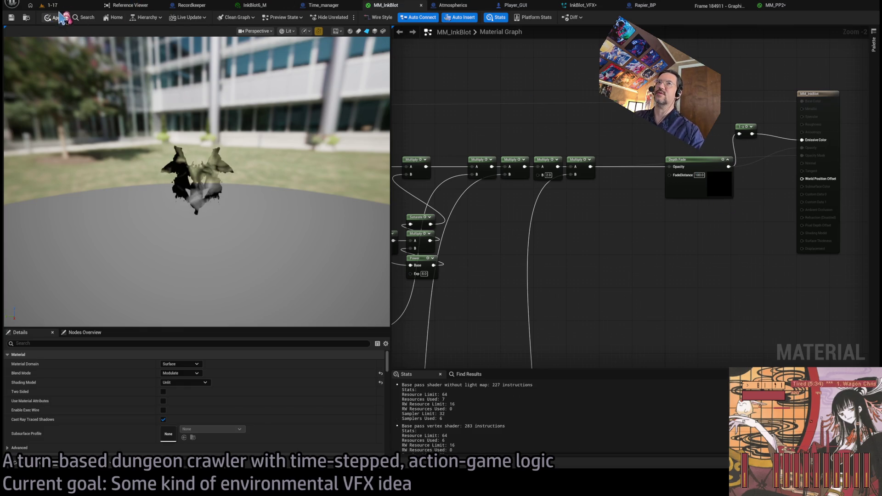
left_click(51, 5)
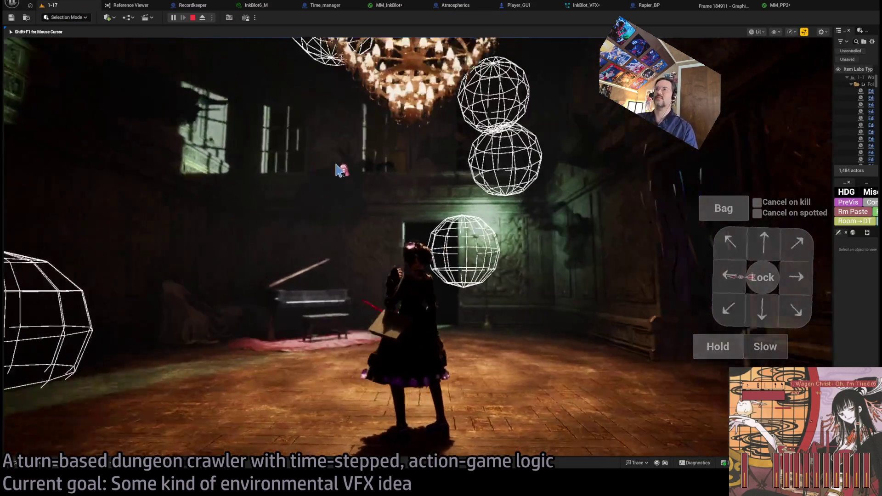
mouse_move(315, 168)
left_mouse_down()
mouse_move(430, 164)
mouse_move(451, 211)
mouse_move(402, 233)
mouse_move(282, 195)
mouse_move(496, 227)
mouse_move(414, 226)
mouse_move(469, 248)
mouse_move(493, 246)
mouse_move(393, 227)
mouse_move(555, 209)
mouse_move(419, 235)
left_mouse_up()
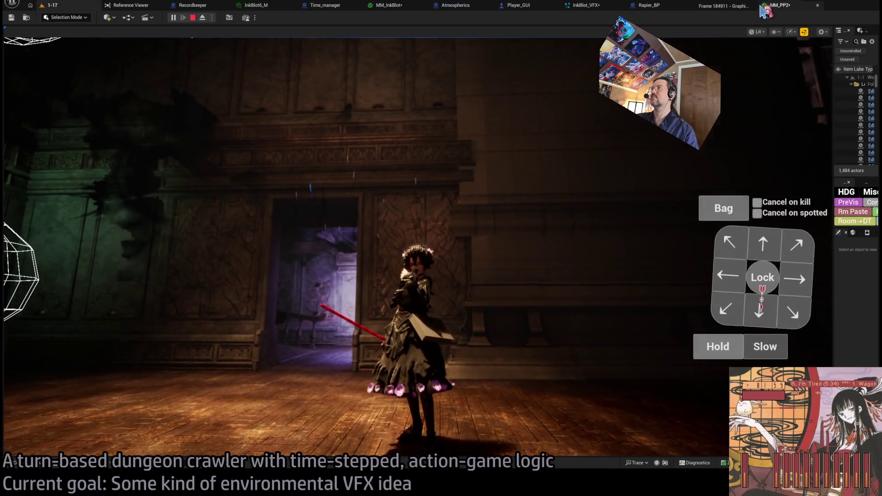
left_click(765, 7)
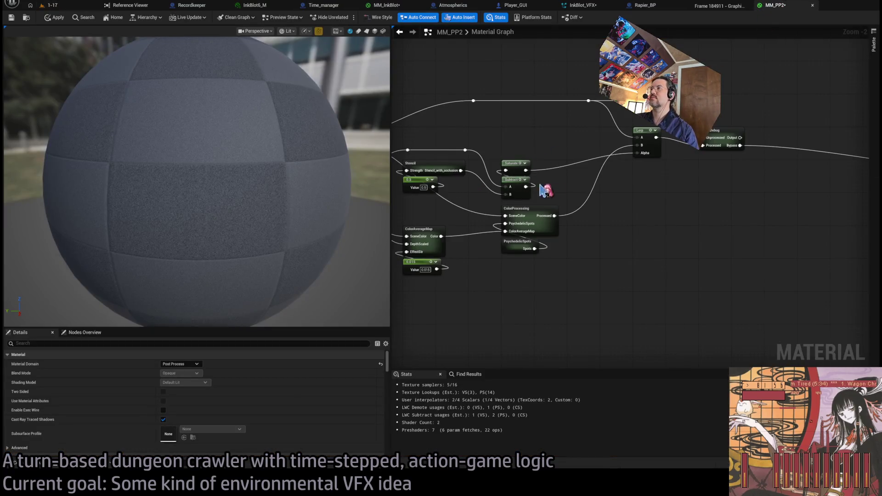
Change the MM_InkBlot Multiply B from 2.0 to 1.5 and return to the dungeon playtest.
left_click(649, 6)
left_click(359, 6)
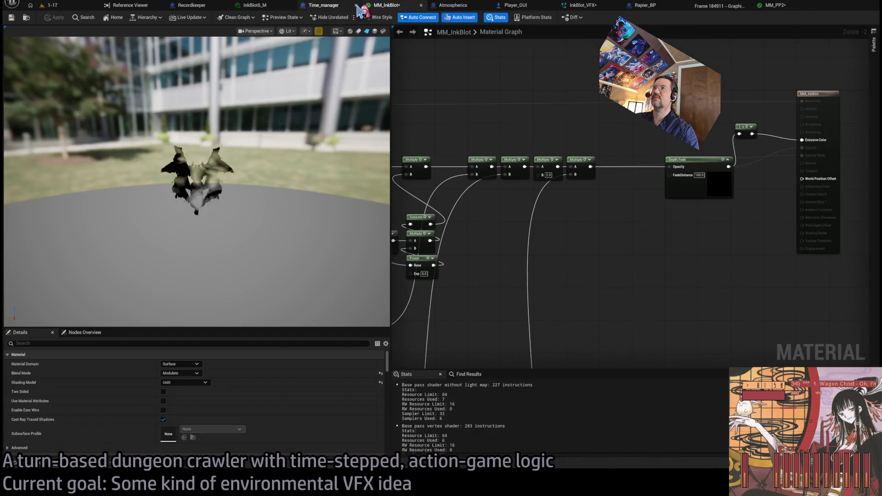
scroll(412, 162, "up", 2)
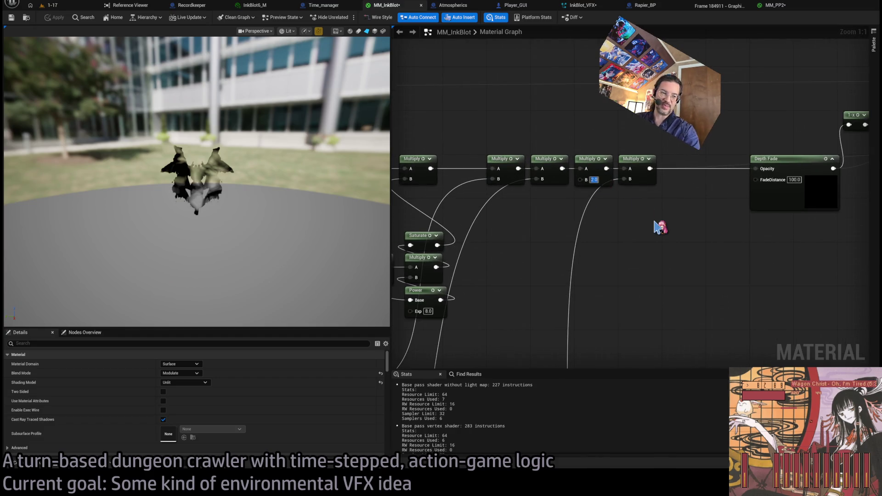
type(".5")
key("Return")
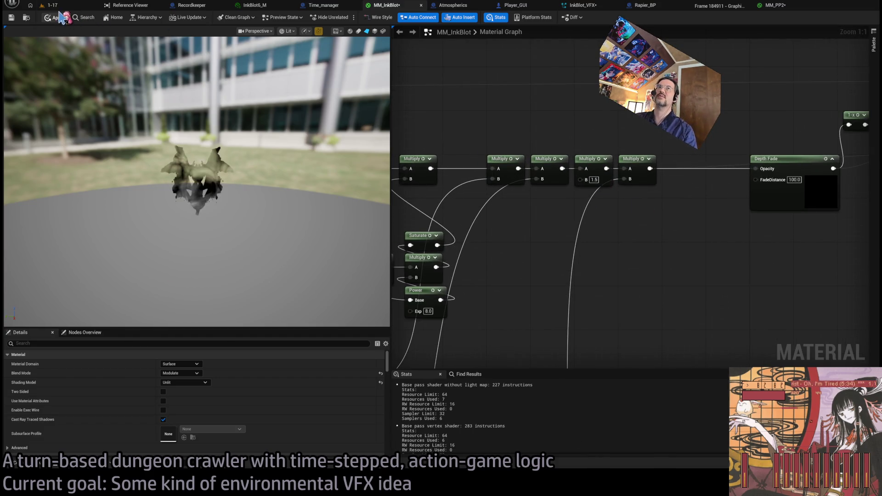
left_click(69, 6)
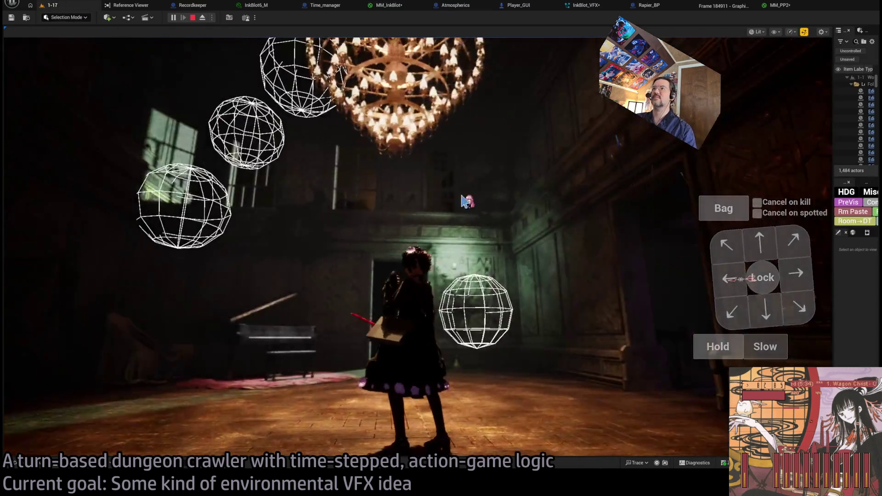
Play several more turns down the staircase toward the archway, then return to MM_InkBlot.
left_click(465, 201)
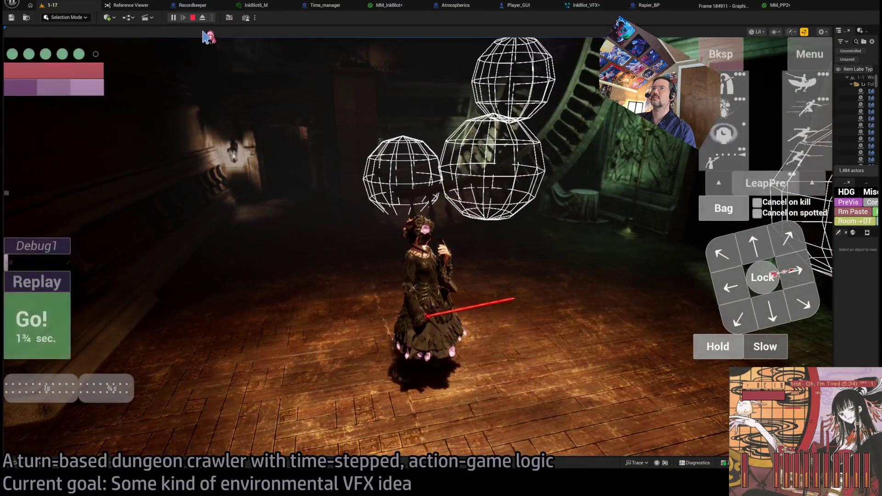
left_click(755, 247)
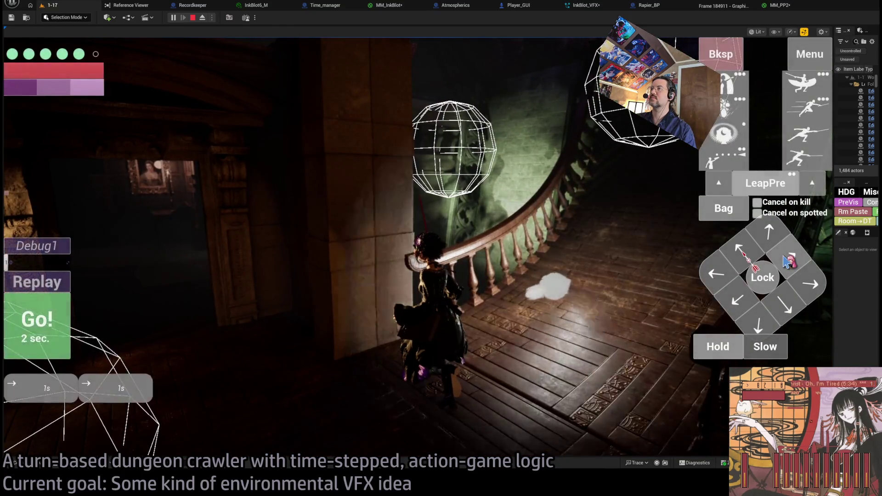
left_click(68, 306)
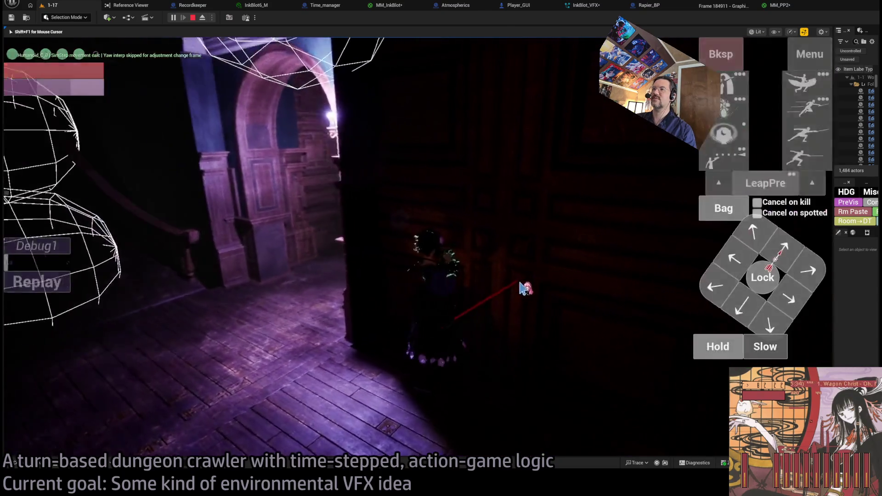
left_click(734, 281)
left_click(35, 322)
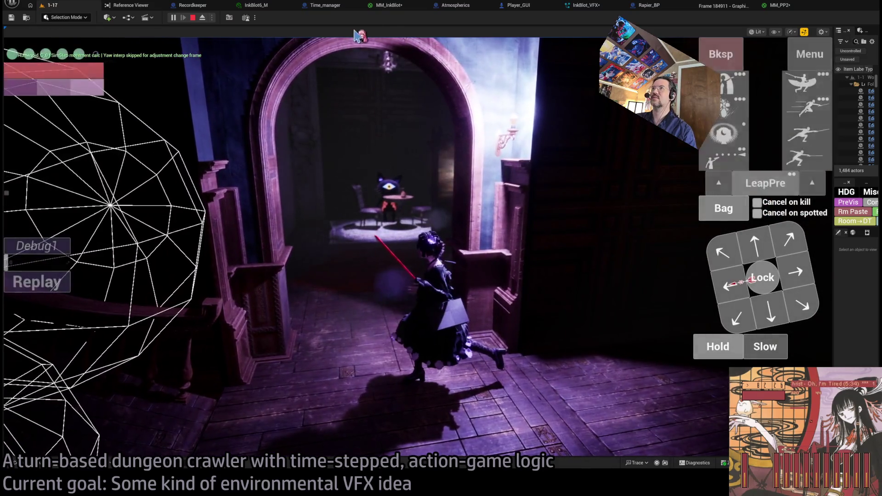
left_click(386, 5)
scroll(623, 237, "down", 4)
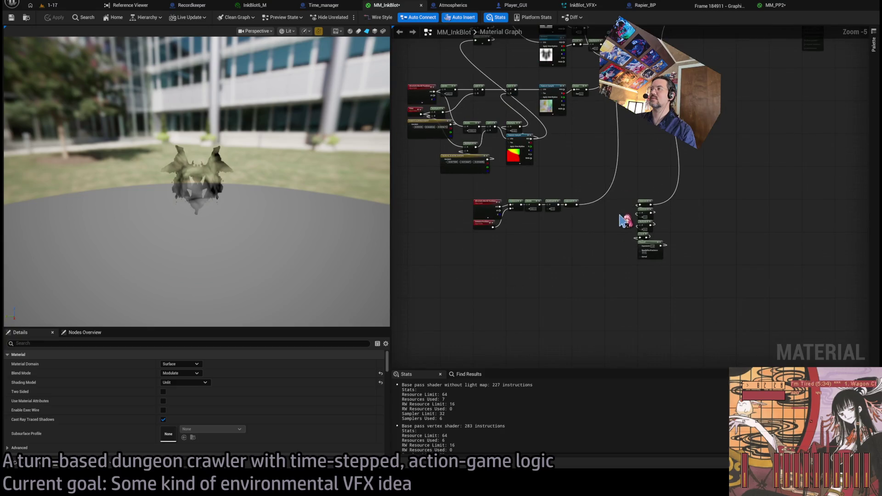
Try Subtract offsets 1.0, 0.5, 1.0 and 2.0, settle on 1.5, and start a playtest.
scroll(559, 236, "up", 5)
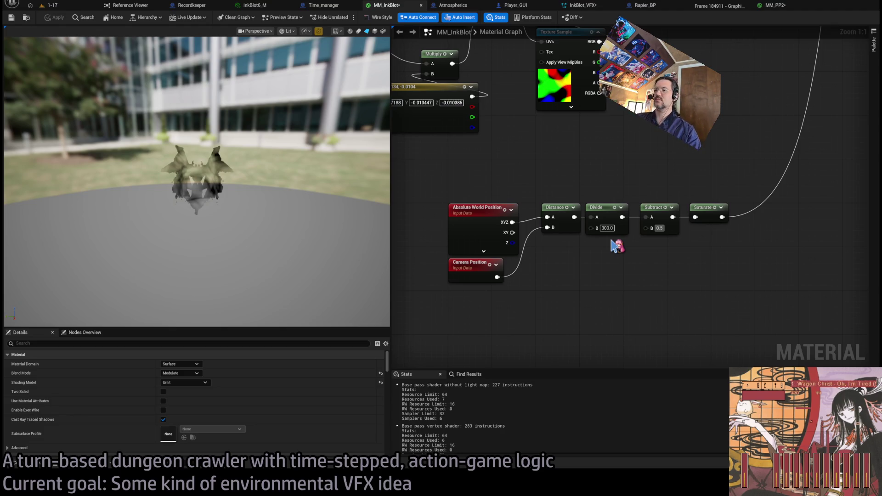
type("1")
key("Return")
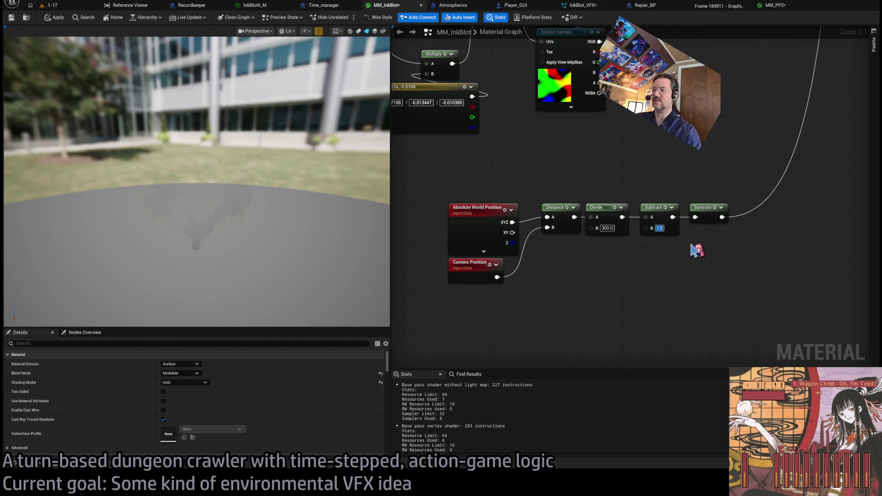
key("Return")
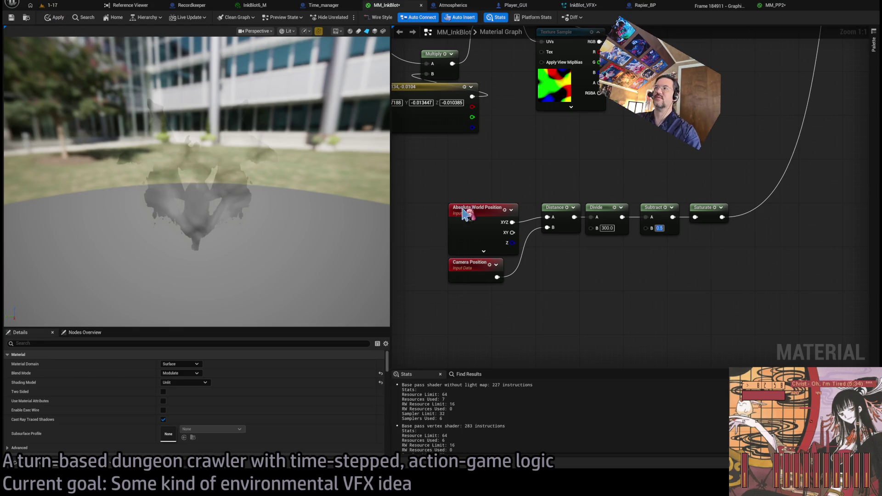
type("1")
key("Return")
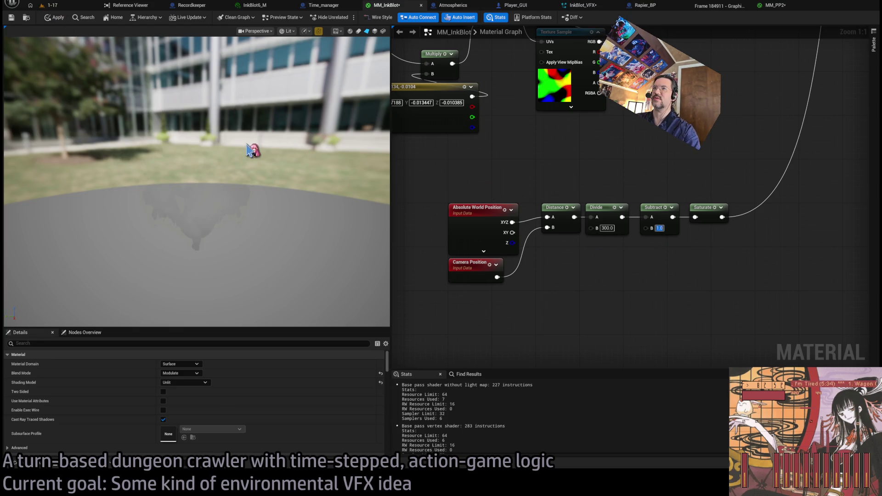
type("2")
key("Return")
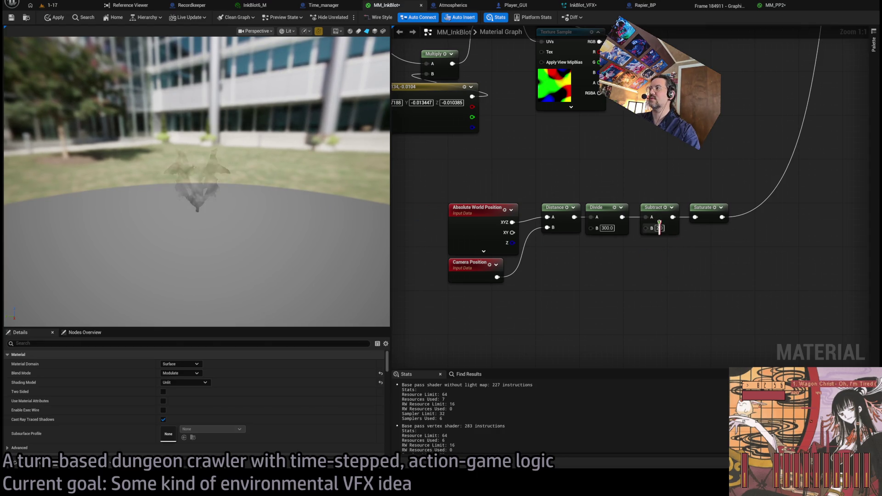
type(".5")
key("Return")
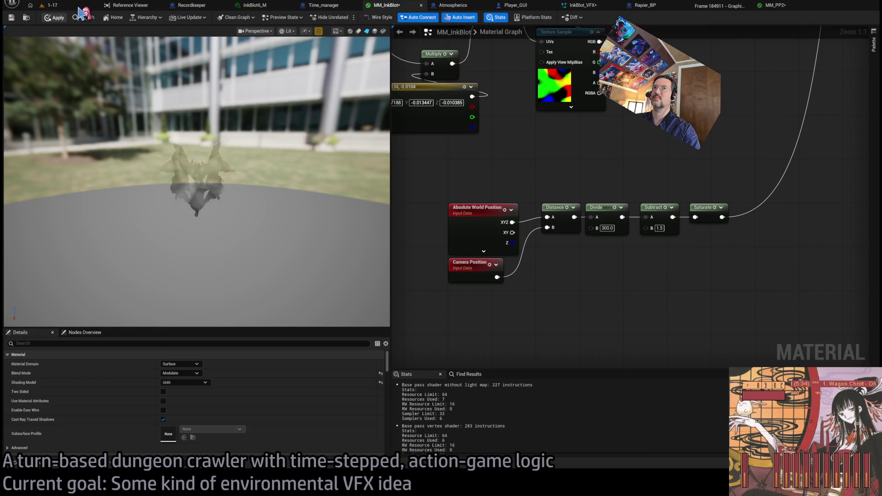
key("alt+p")
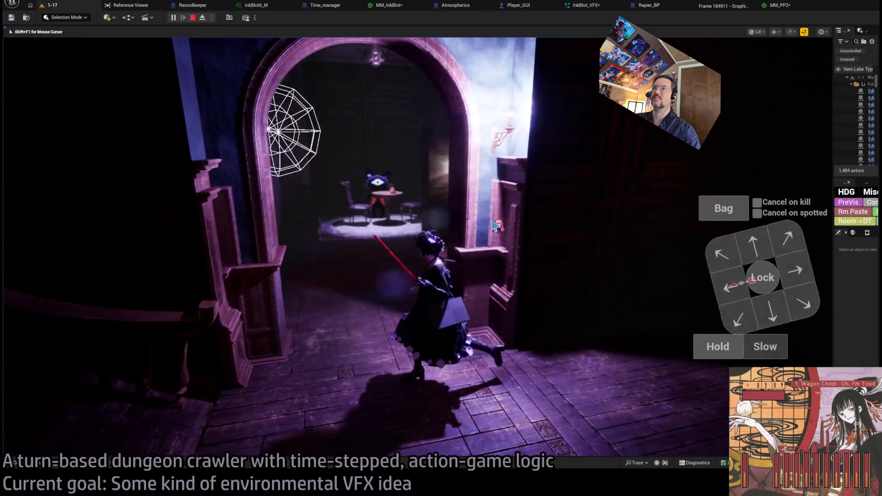
Play planned turns moving up the stairs and through the archway.
key("w")
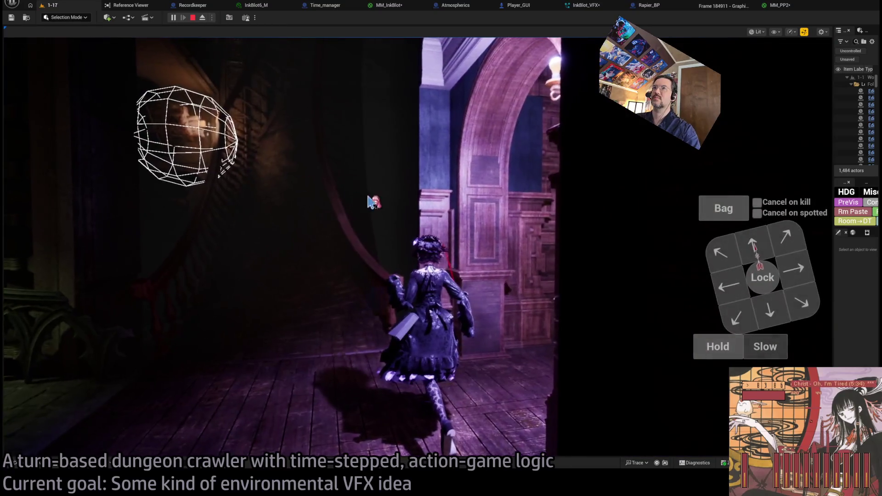
left_click(370, 203)
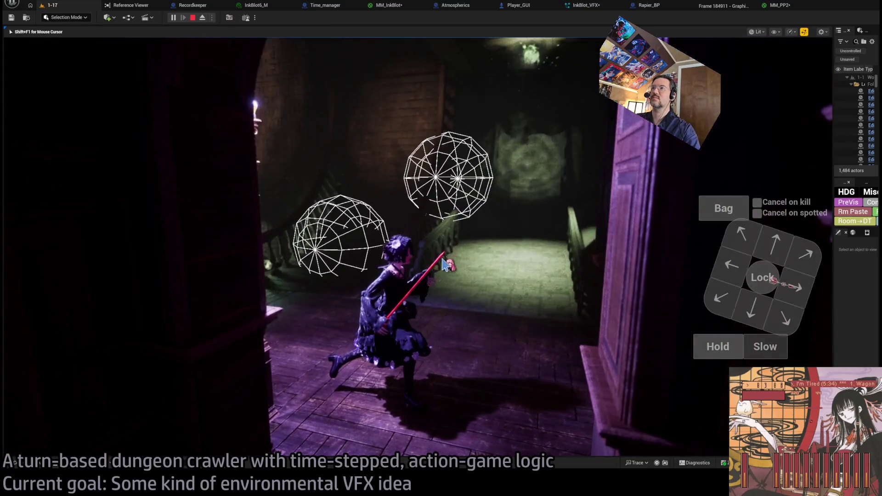
key("shift+F1")
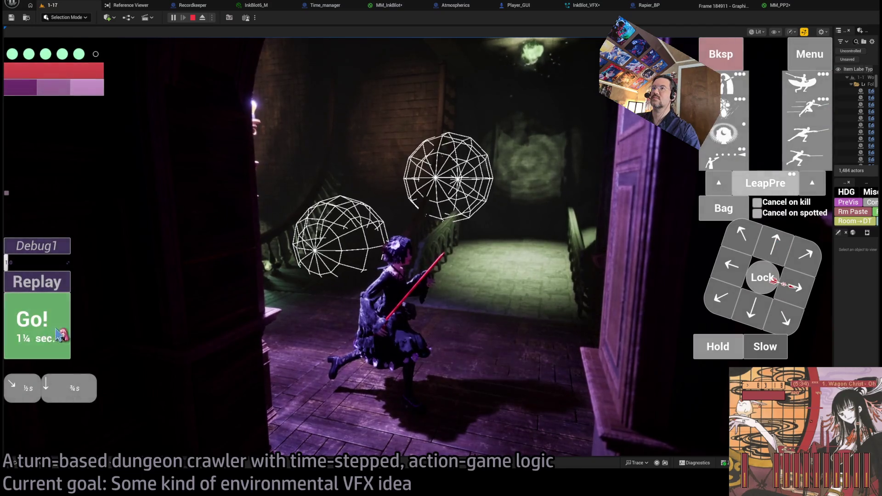
left_click(60, 334)
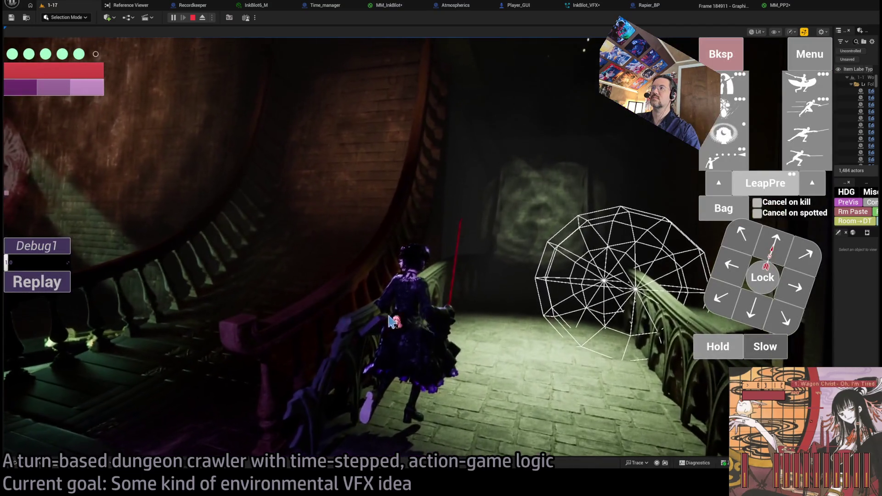
left_click(504, 315)
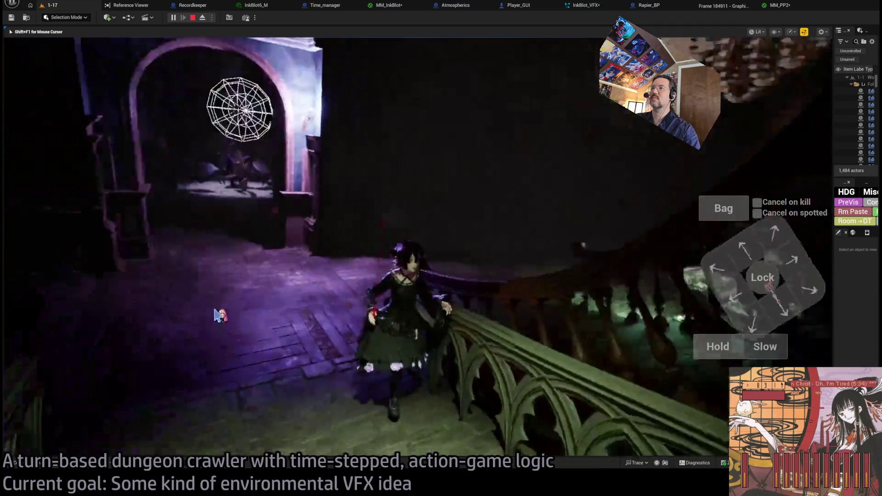
key("shift+F1")
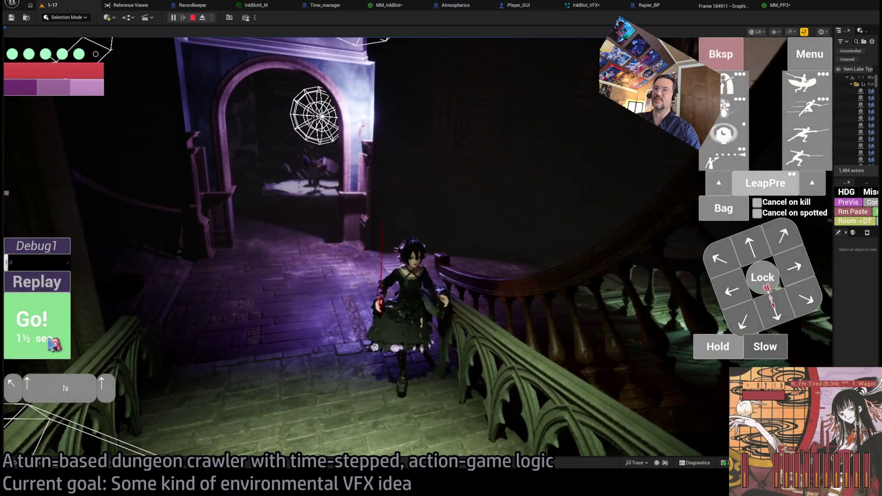
left_click(51, 343)
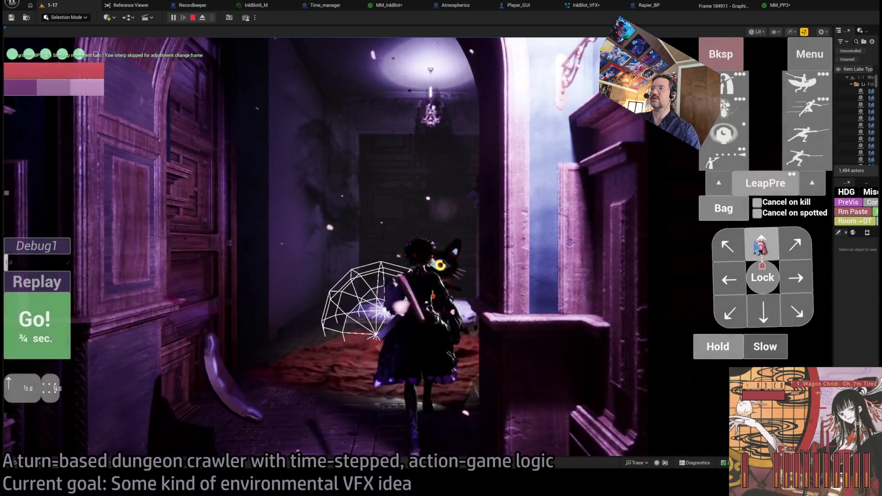
Step forward, lock onto the nearby enemy, and play a turn of leap and thrust attacks.
left_click(756, 248)
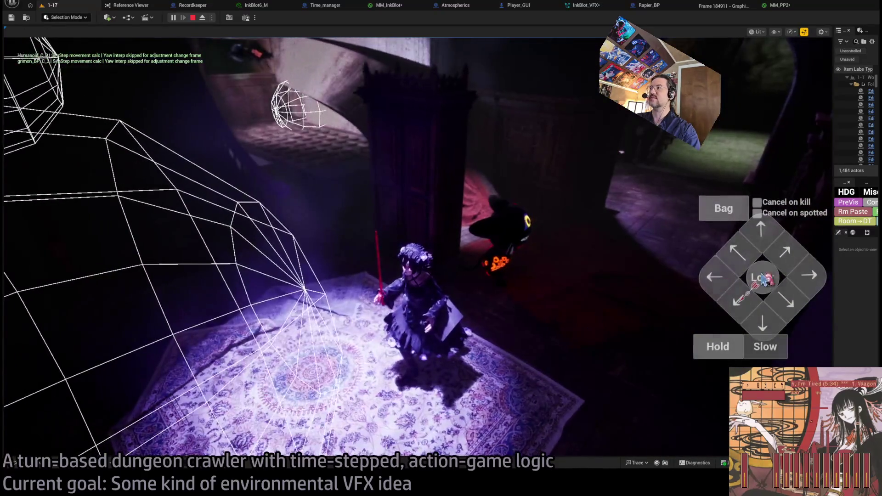
left_click(763, 278)
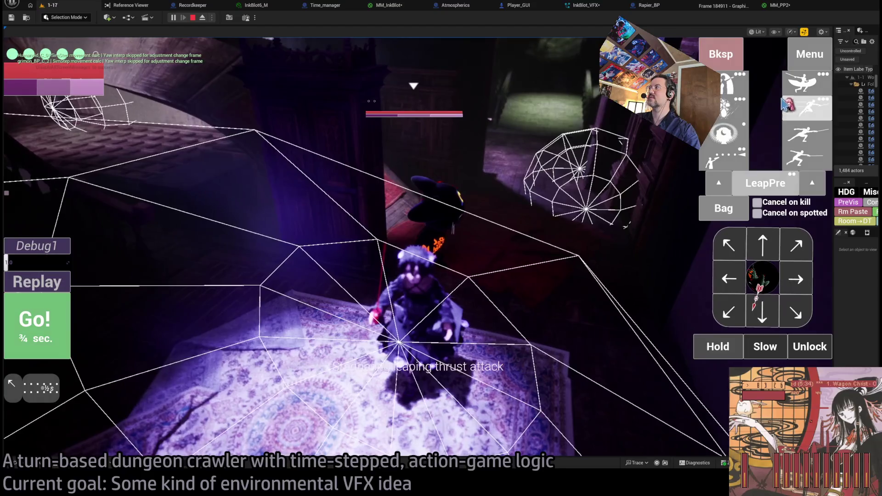
double_click(804, 83)
left_click(808, 133)
double_click(817, 165)
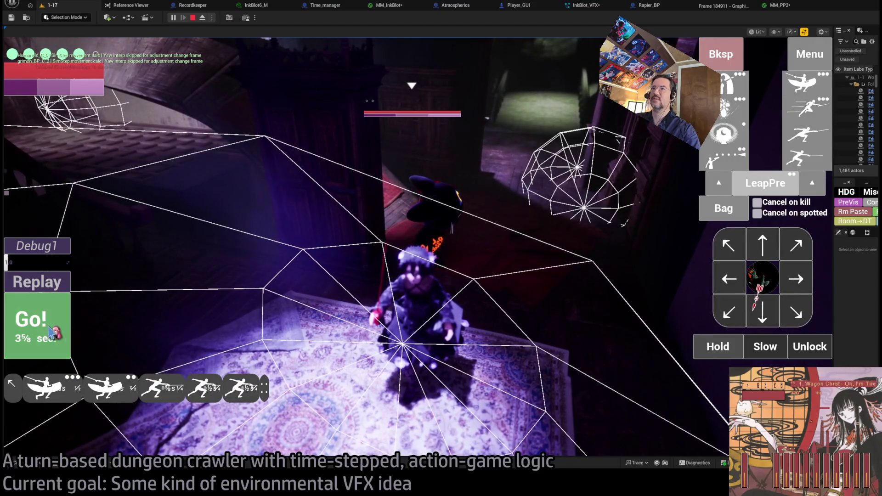
left_click(50, 331)
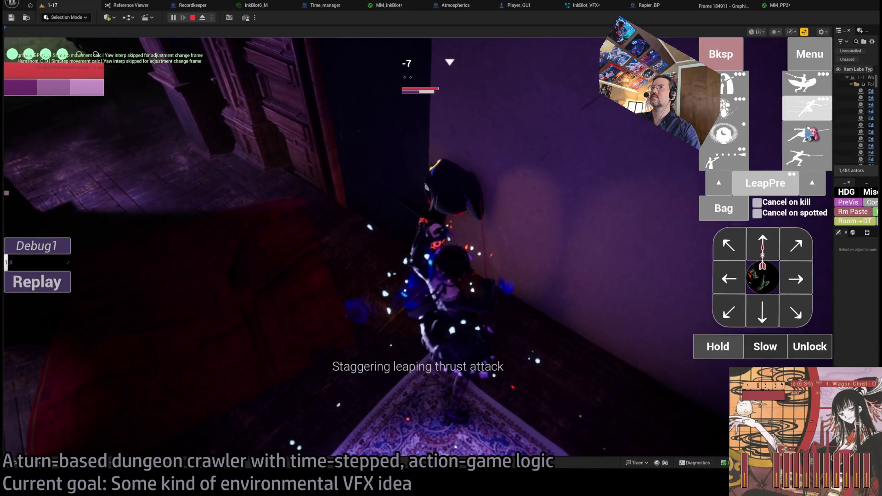
Play further attack turns in the corridor, then move through the room.
left_click(37, 324)
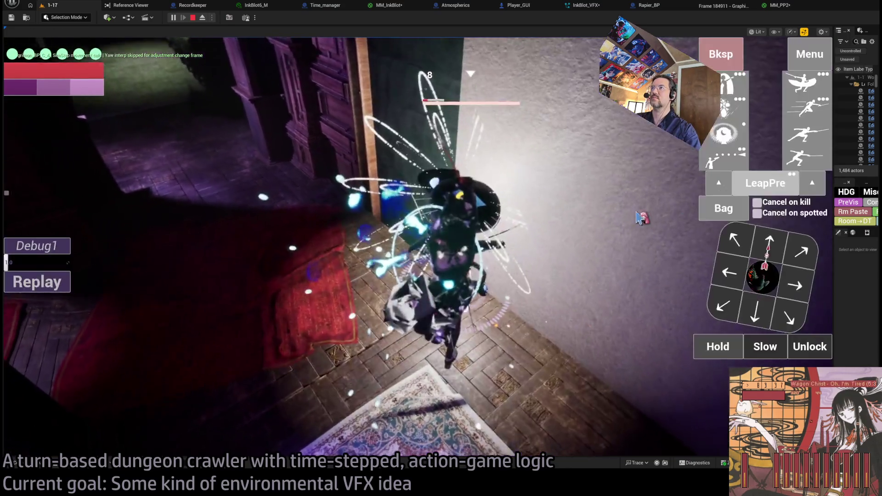
left_click(638, 218)
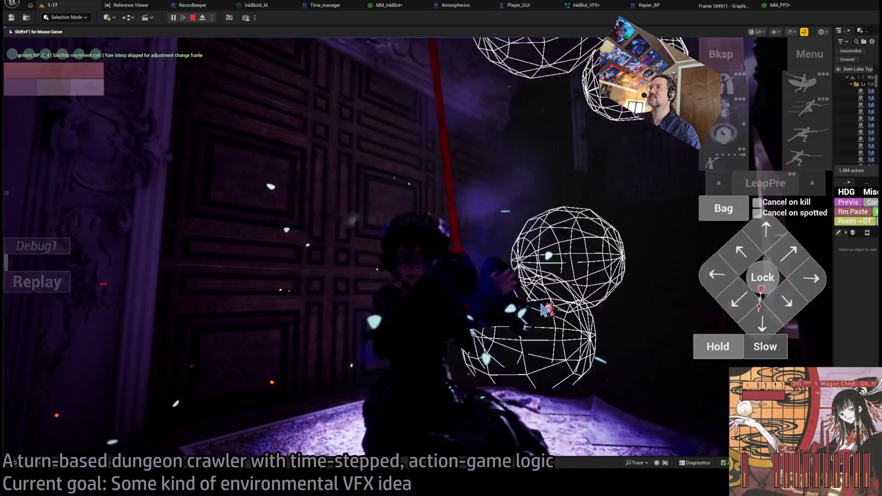
left_click(544, 310)
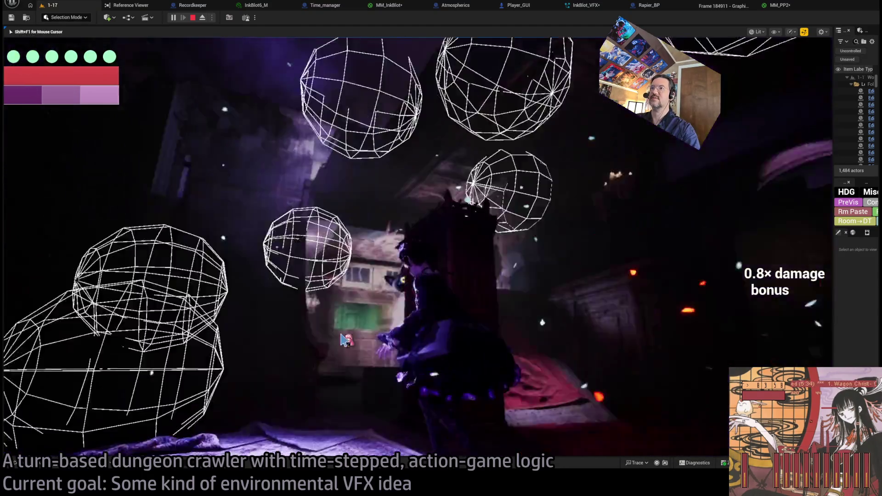
left_click(457, 325)
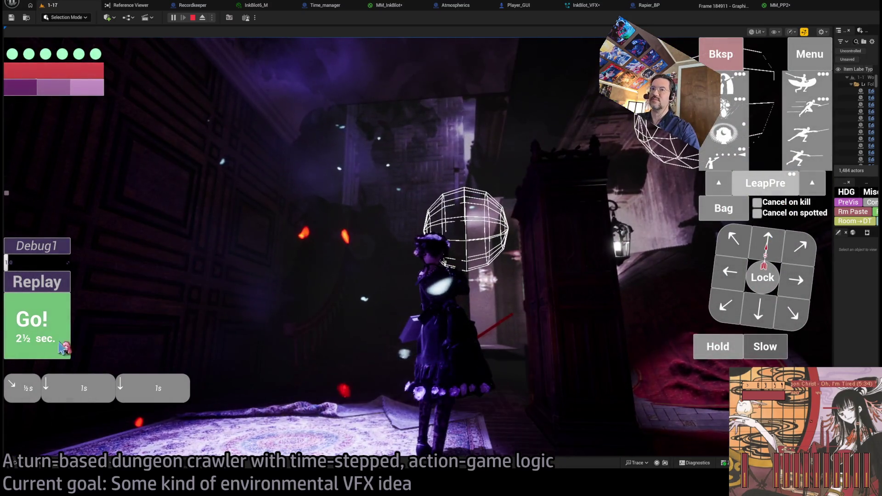
left_click(60, 348)
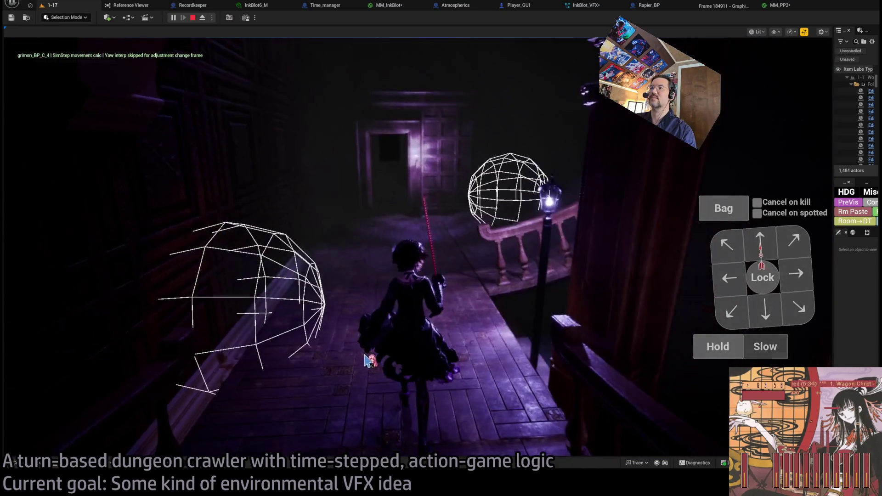
Play a turn with the visibility skill, then stop the playtest.
mouse_move(725, 104)
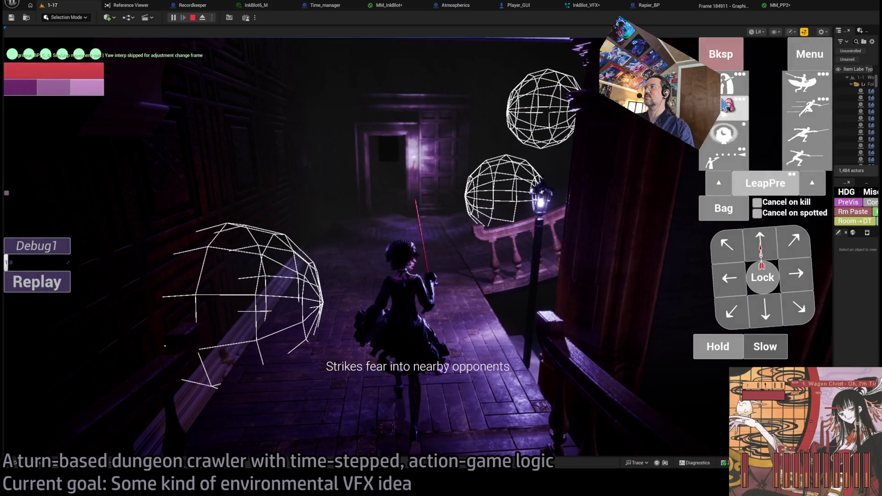
left_click(724, 133)
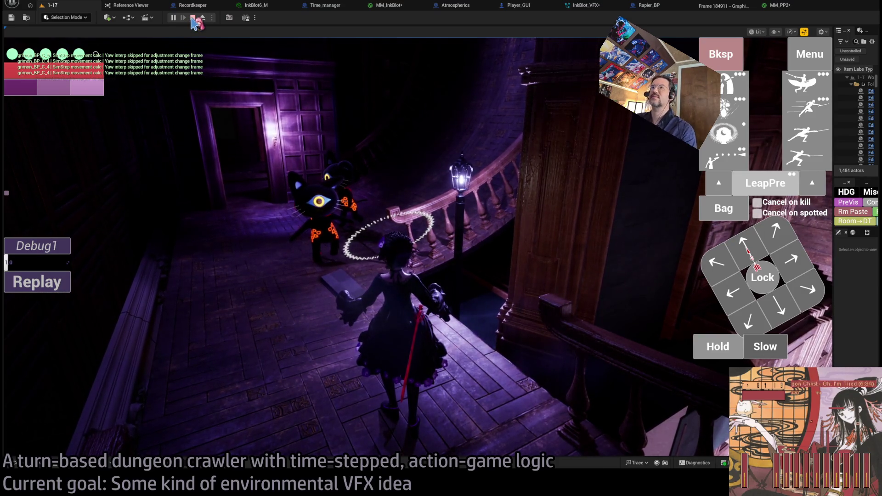
left_click(193, 18)
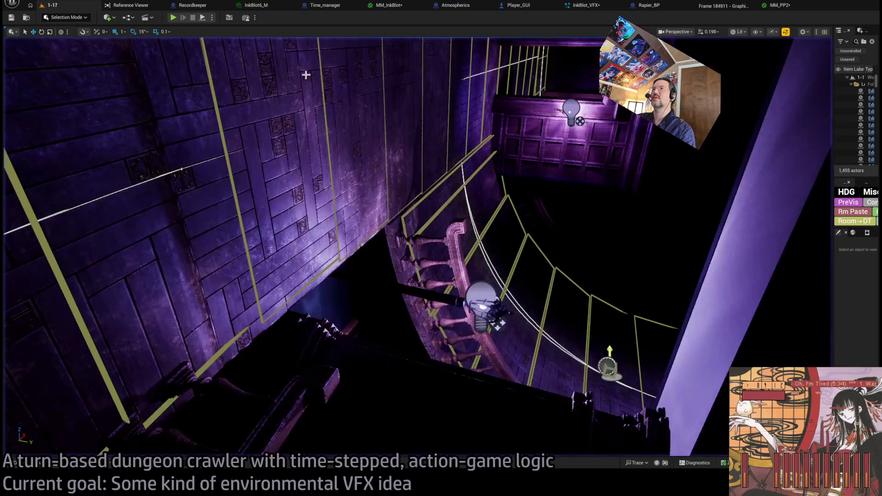
left_click(389, 7)
left_click(248, 6)
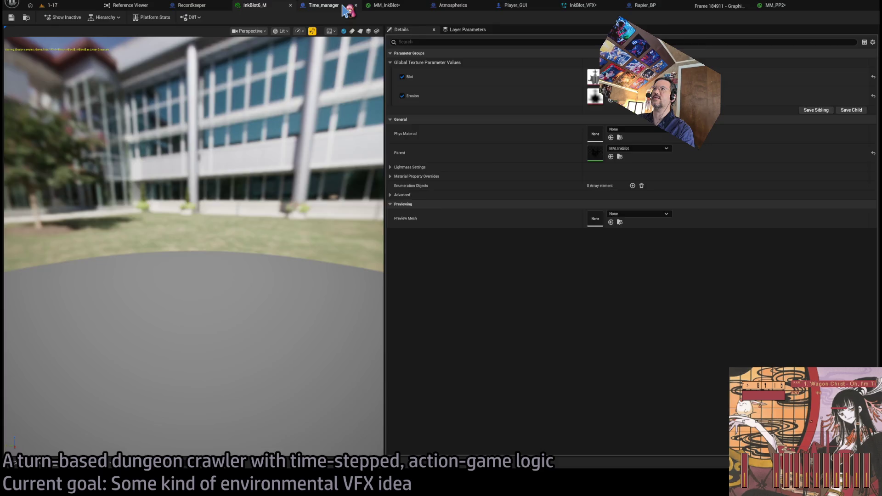
left_click(346, 10)
left_click(582, 6)
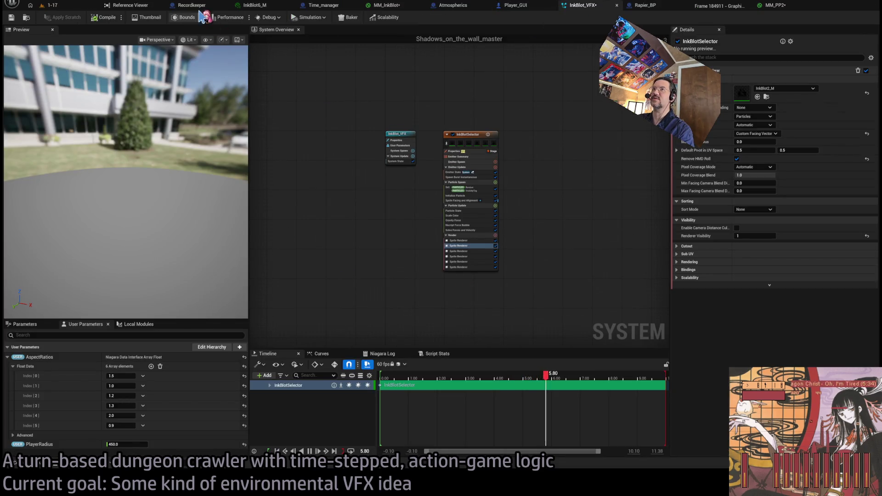
left_click(198, 6)
left_click(715, 6)
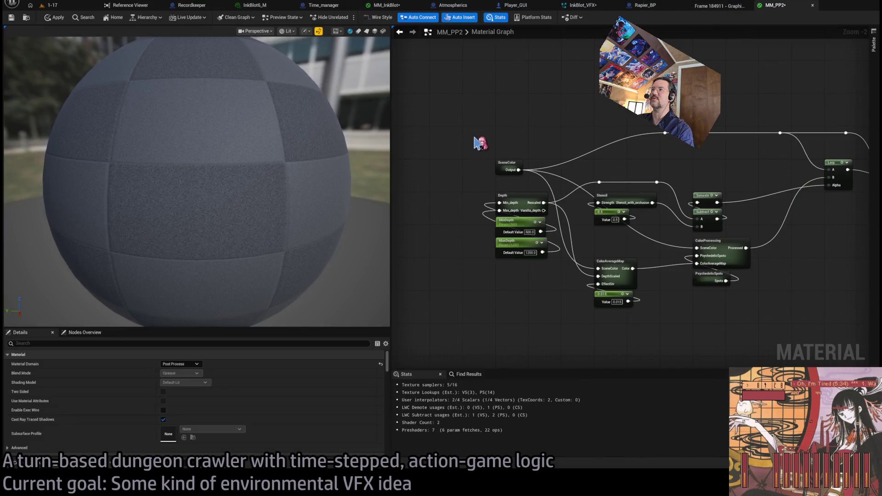
left_click(583, 6)
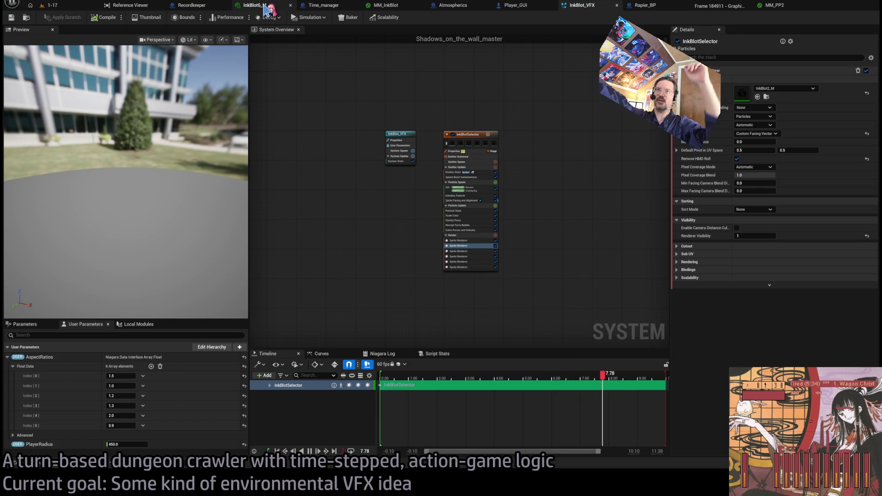
left_click(48, 5)
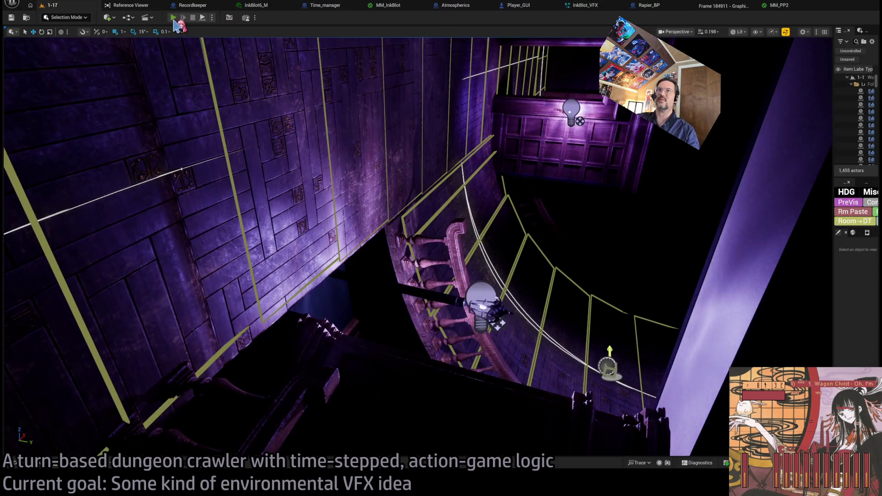
key("alt+p")
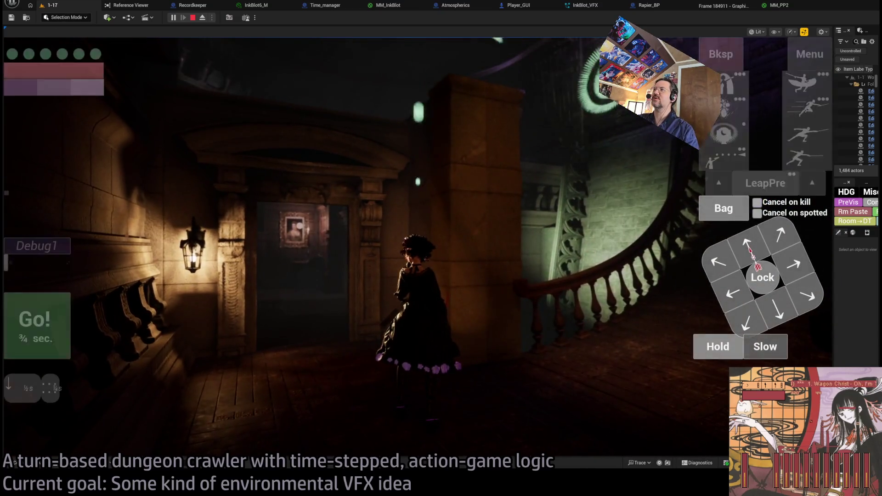
Fight through turns with a leap attack, a move down the stairs, and the magic shield skill.
left_click(748, 246)
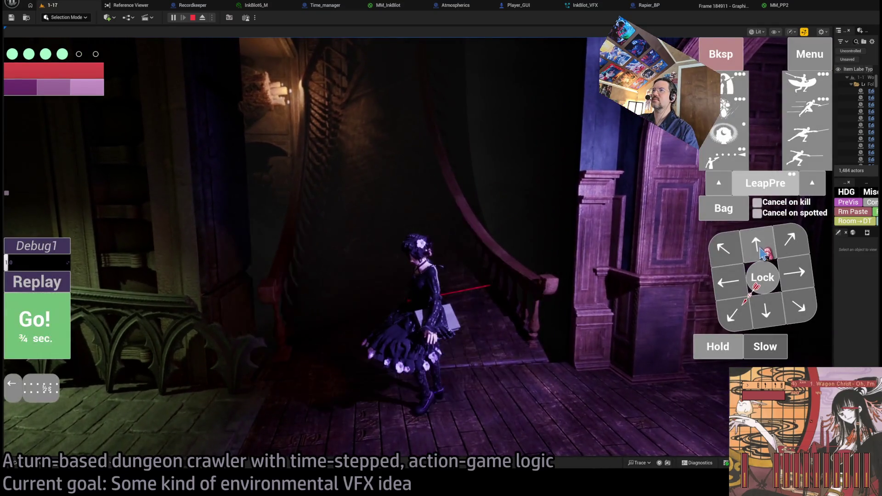
left_click(760, 249)
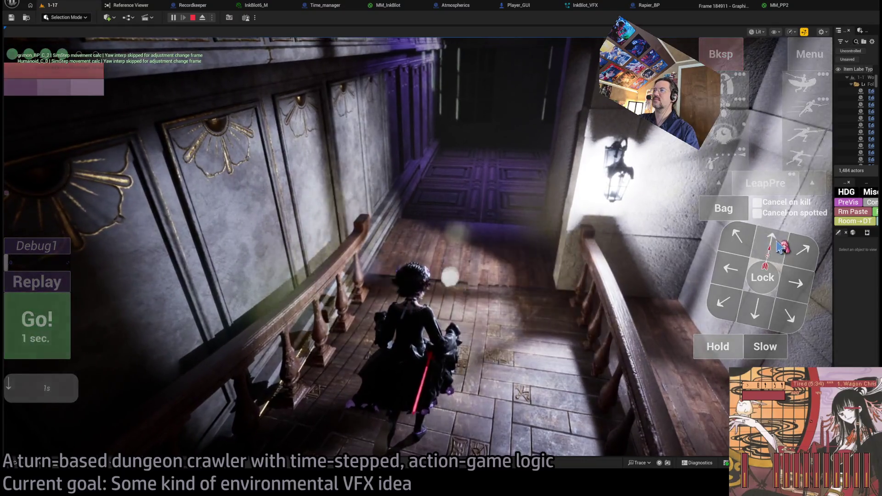
left_click(50, 340)
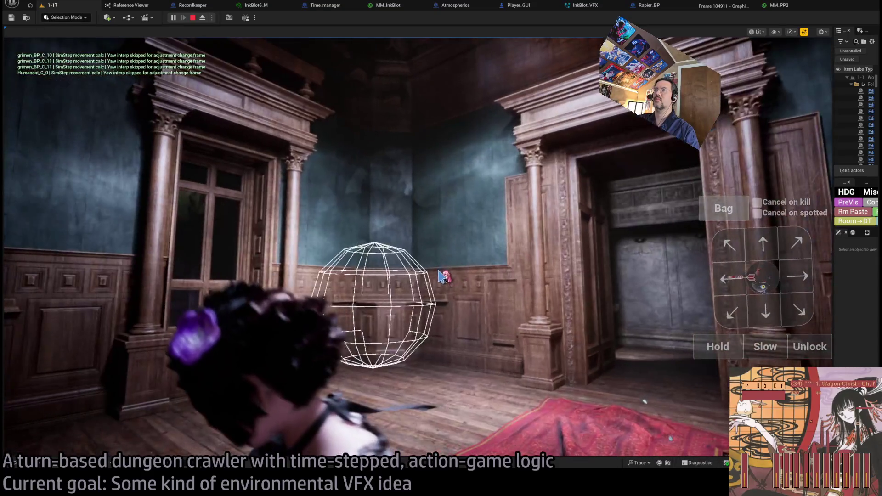
left_click(476, 272)
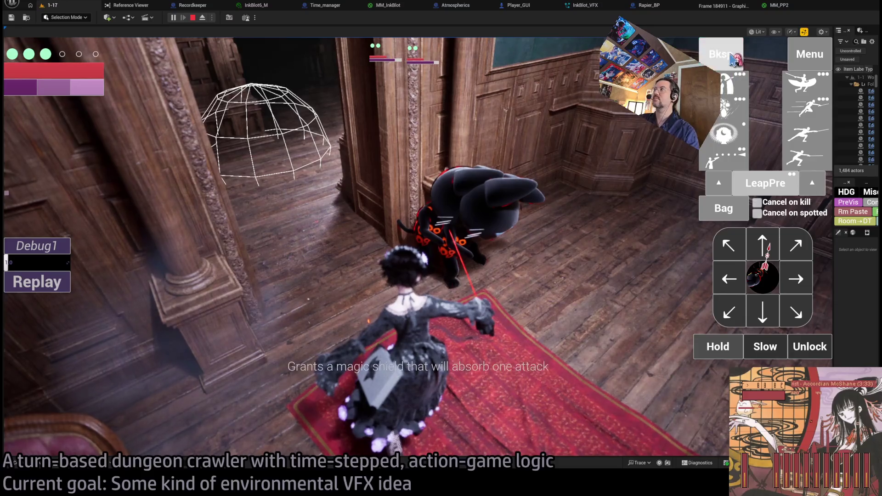
left_click(776, 244)
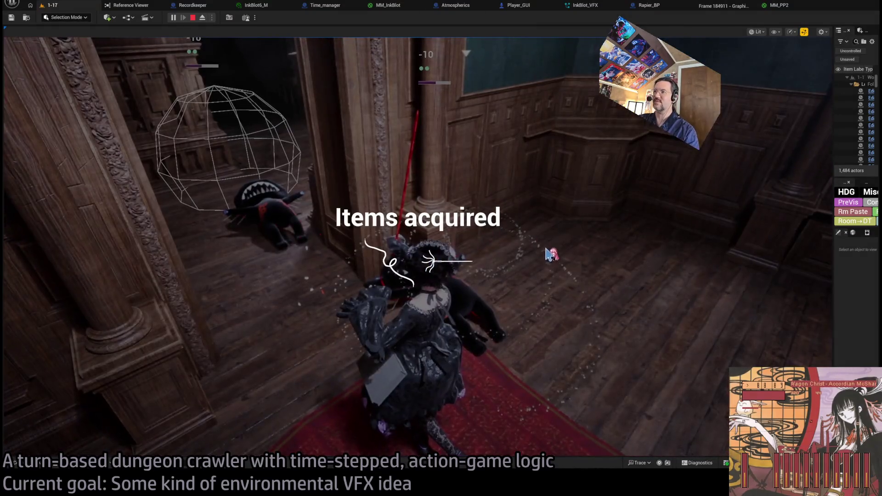
left_click(435, 257)
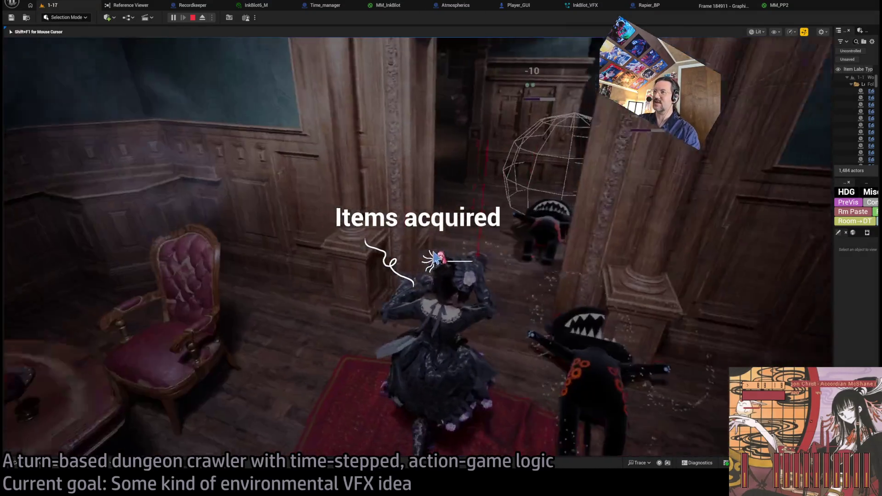
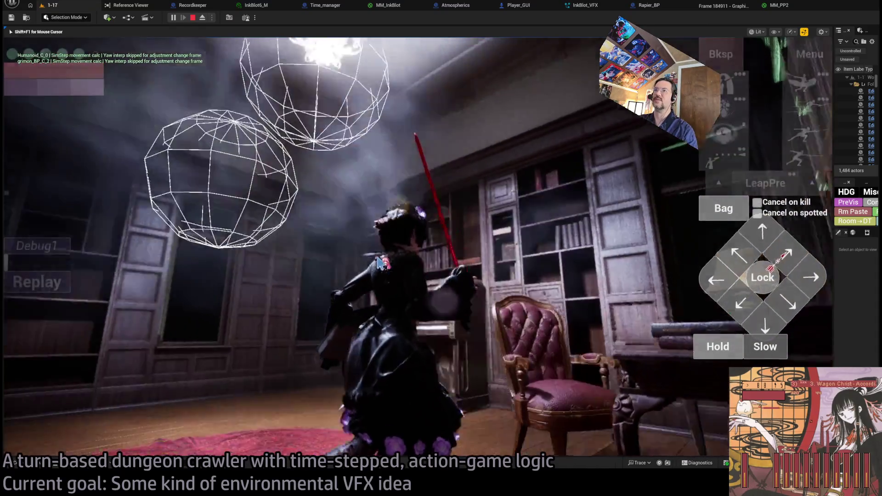
Switch the game camera view, then run several queued turns to walk the character out of the library.
left_click(379, 263)
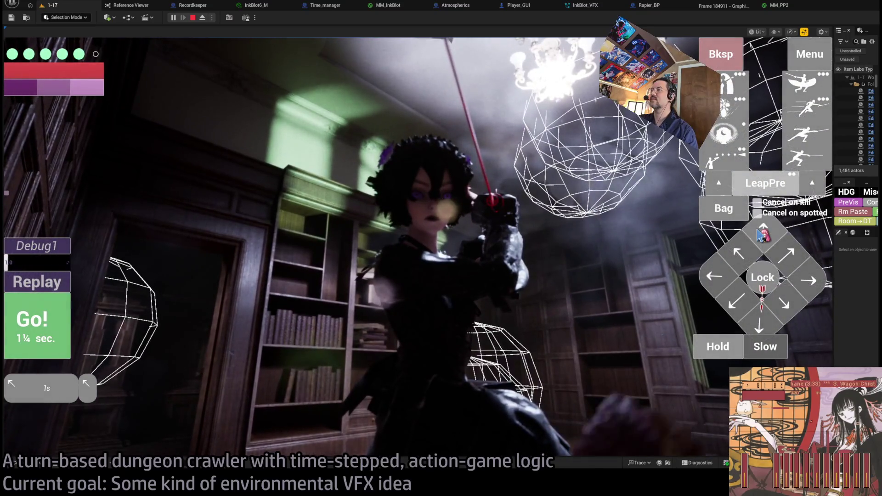
left_click(69, 326)
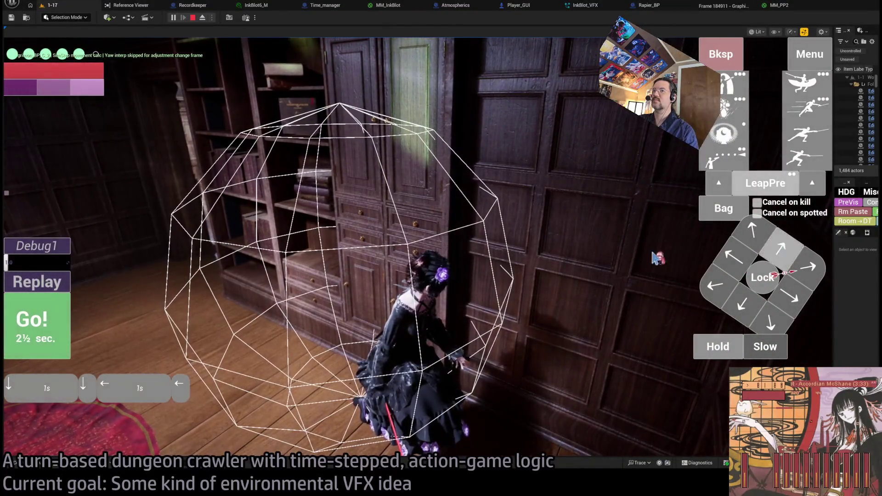
left_click(39, 331)
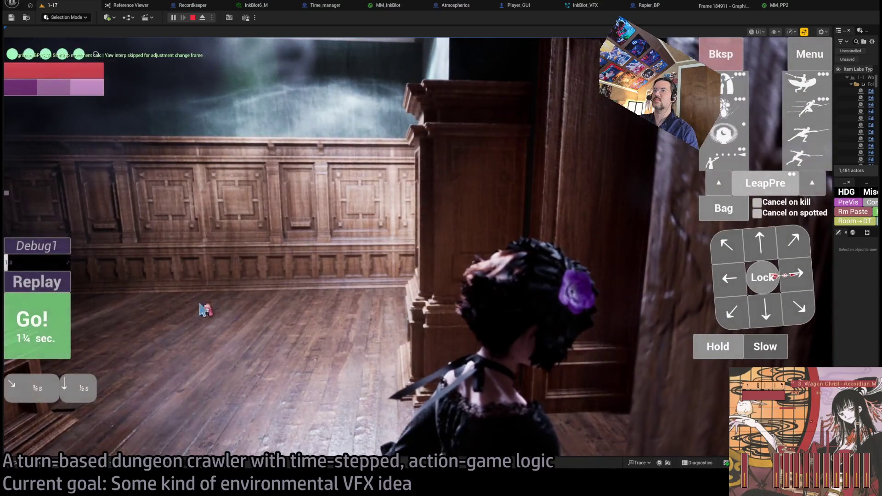
left_click(365, 303)
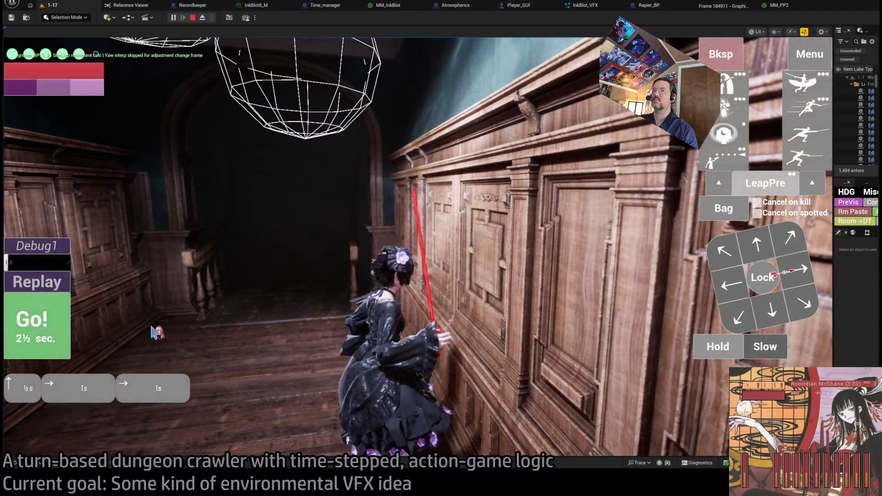
left_click(106, 325)
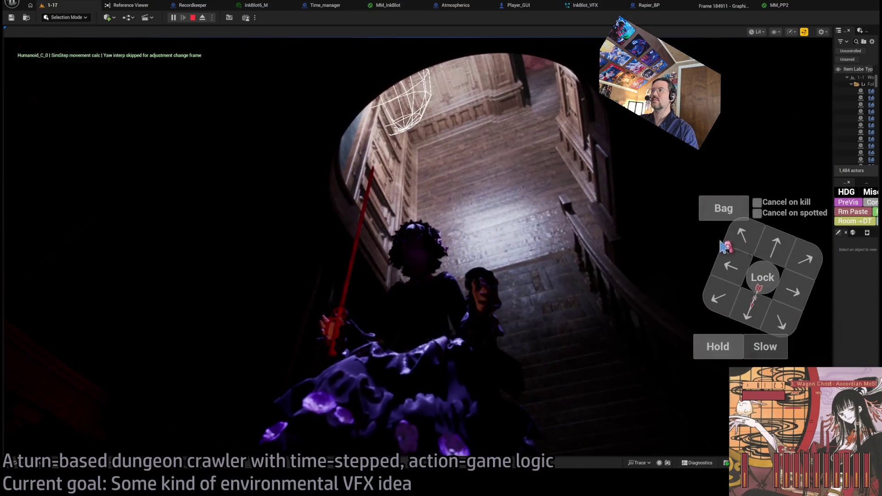
Move the character up the staircase into the dining room, then bring up the MM_InkBlot material graph.
left_click(783, 252)
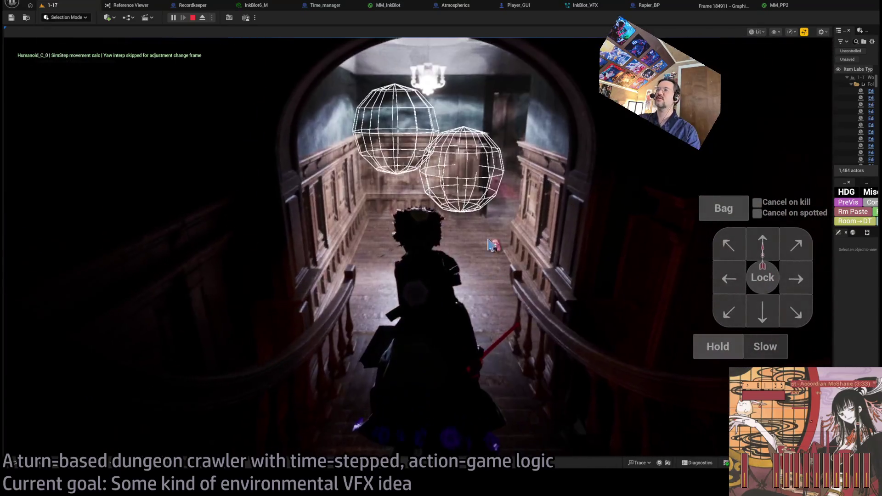
mouse_move(758, 253)
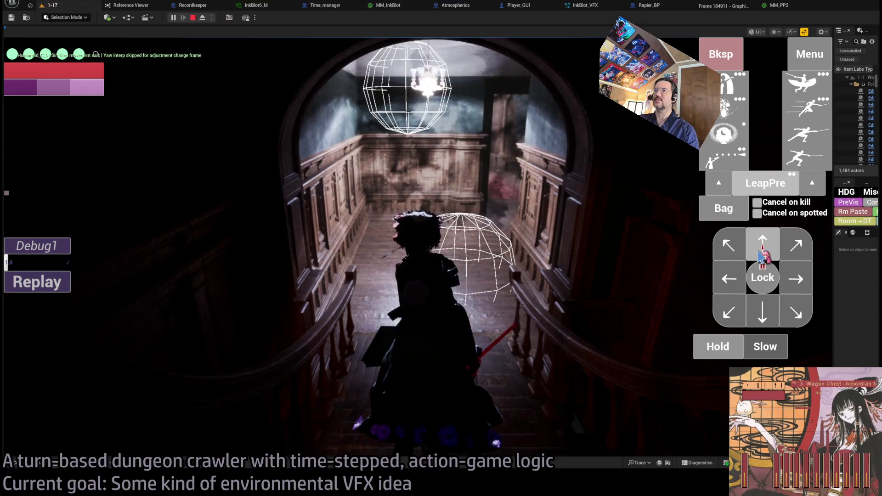
left_click(759, 252)
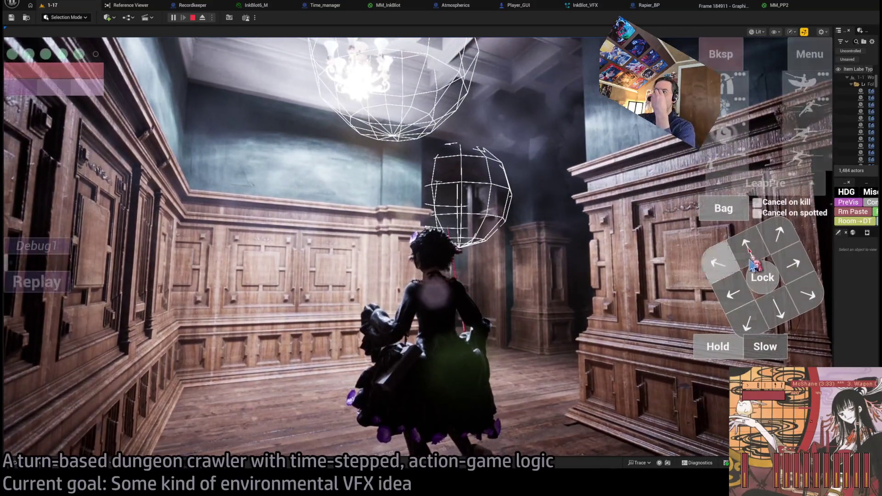
left_click(781, 240)
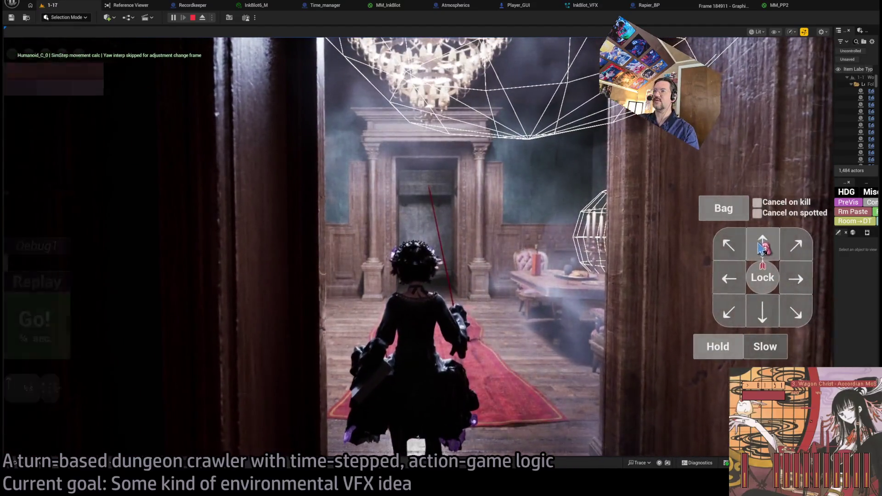
left_click(38, 327)
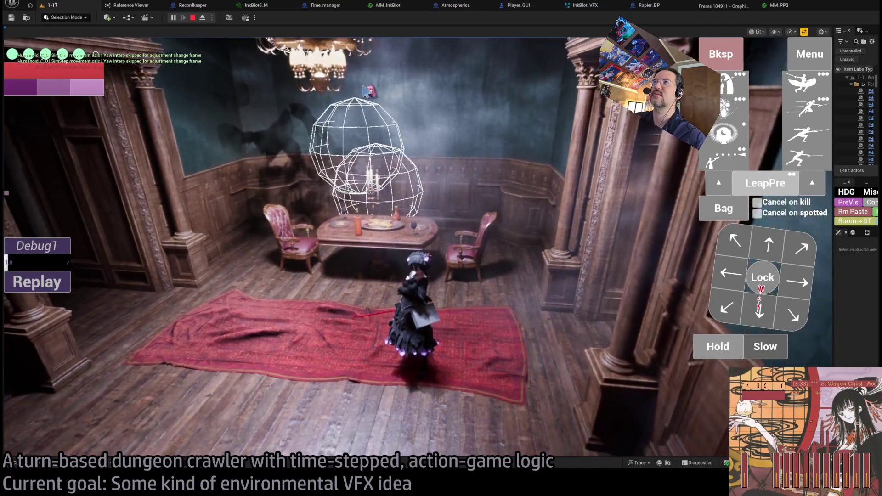
left_click(388, 5)
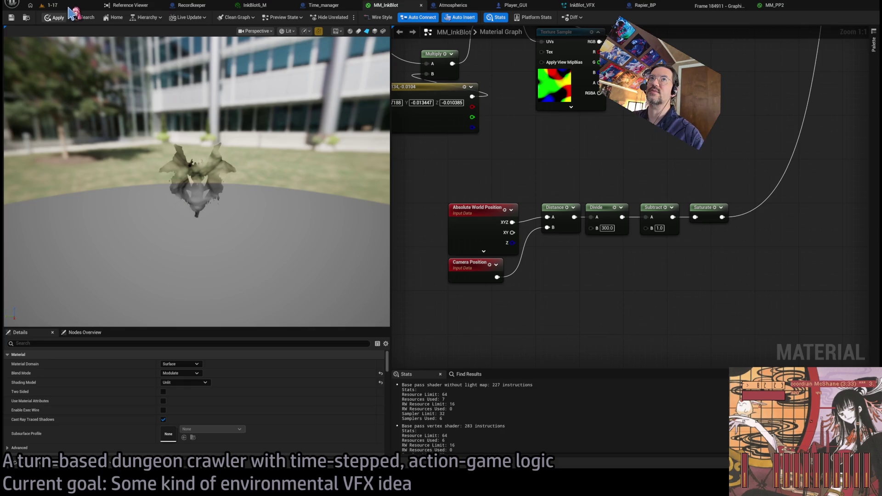
Walk the character to the dining table, apply MM_InkBlot's Subtract B value of 1.35, and return to the game.
left_click(67, 7)
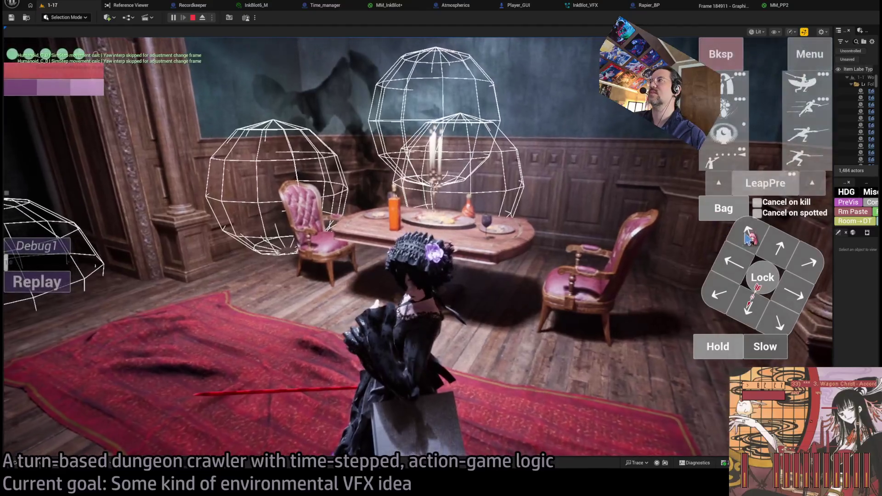
left_click(69, 322)
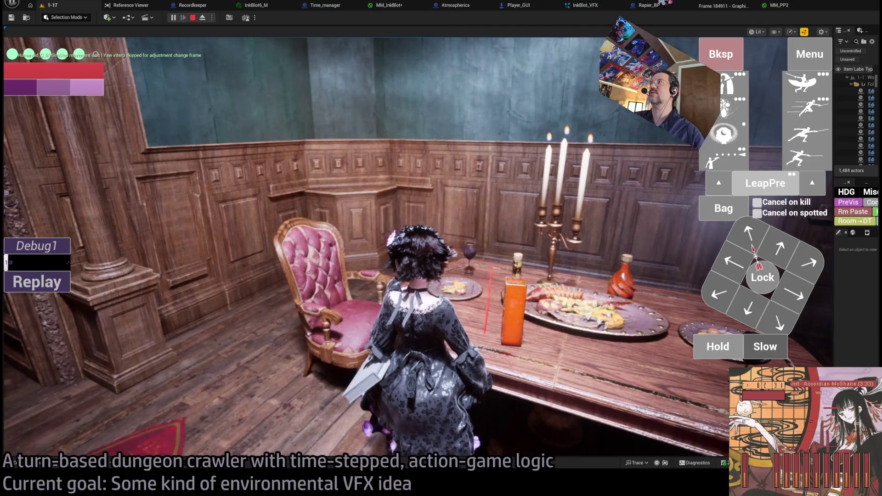
left_click(416, 6)
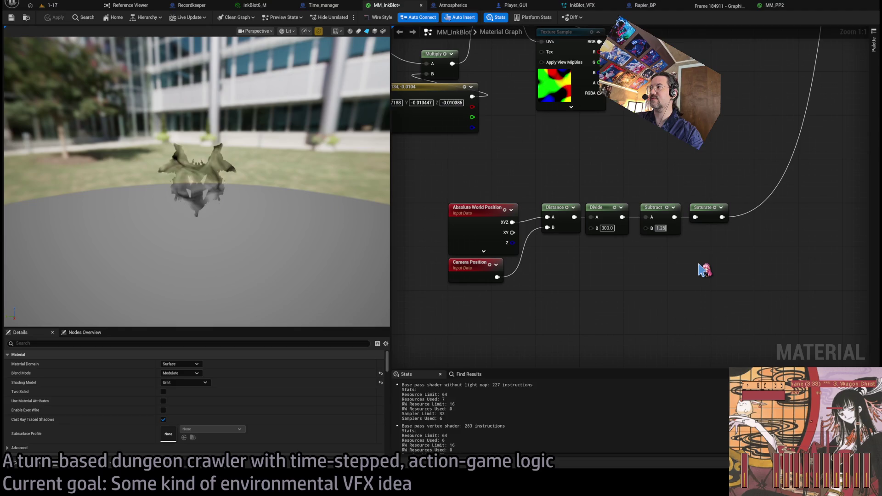
left_click(58, 21)
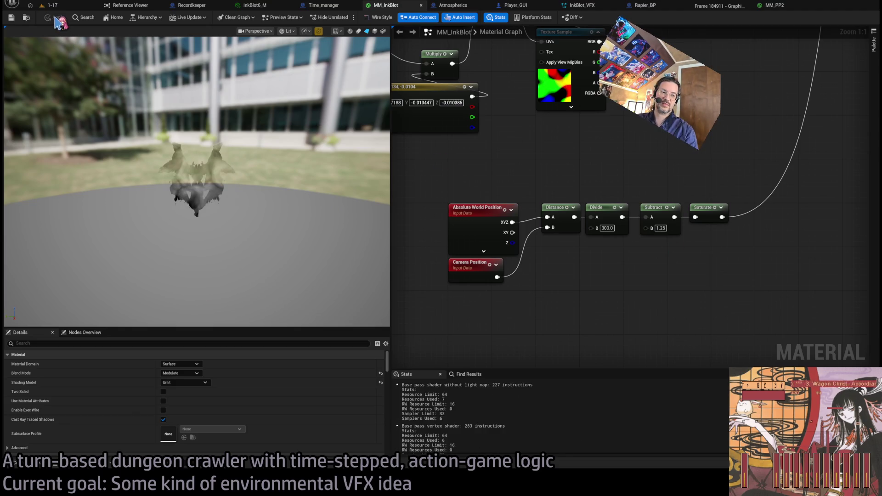
left_click(67, 7)
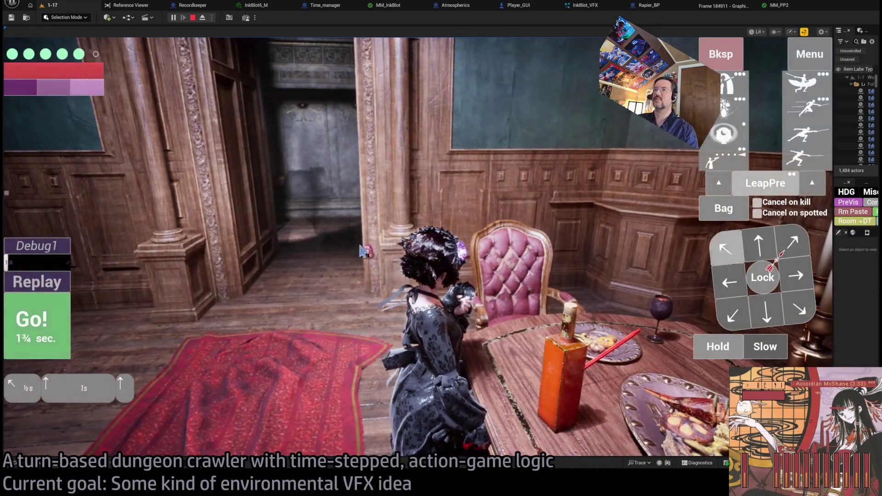
Resume the playtest and run turns of queued moves: right, down twice, and diagonally toward the floor target.
key("space")
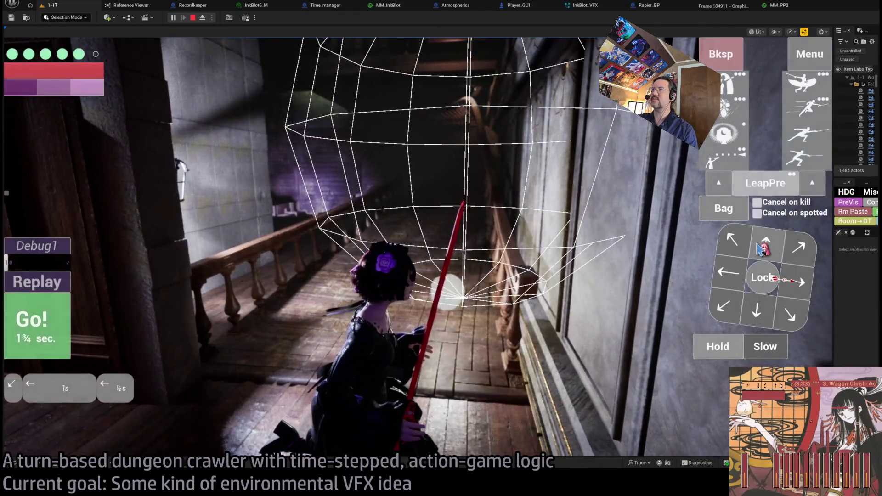
key("space")
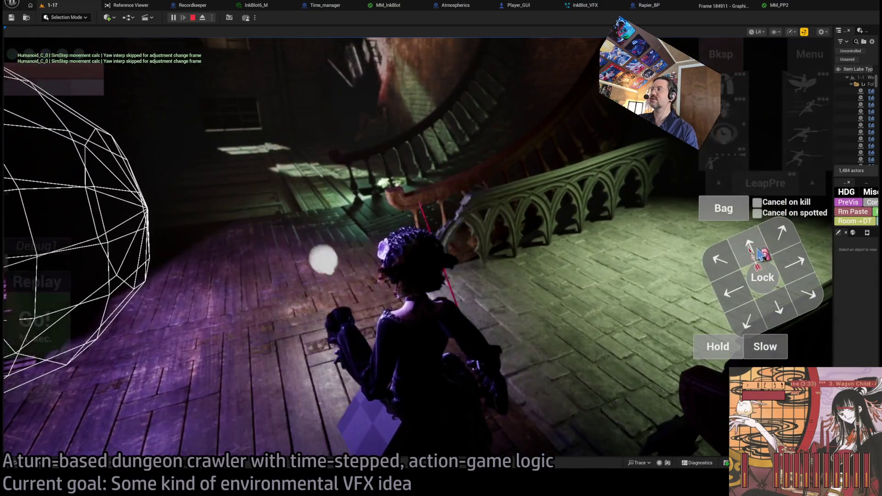
left_click(759, 253)
left_click(795, 262)
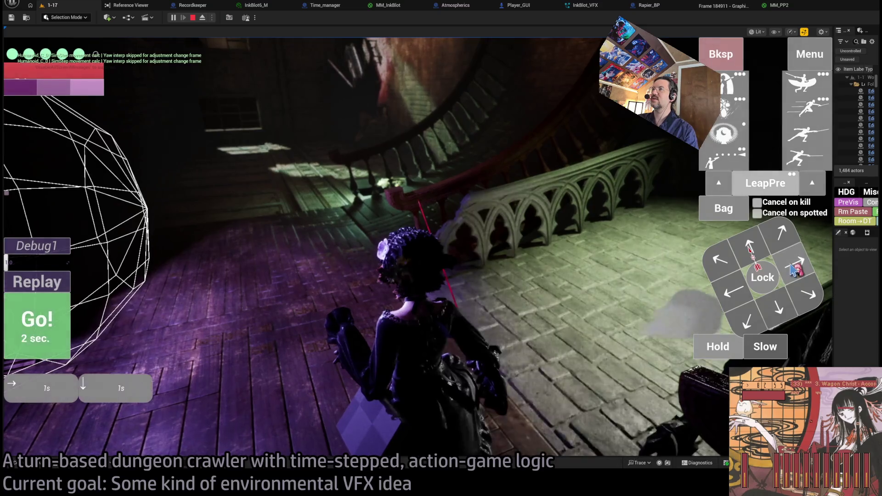
left_click(795, 262)
left_click(795, 262)
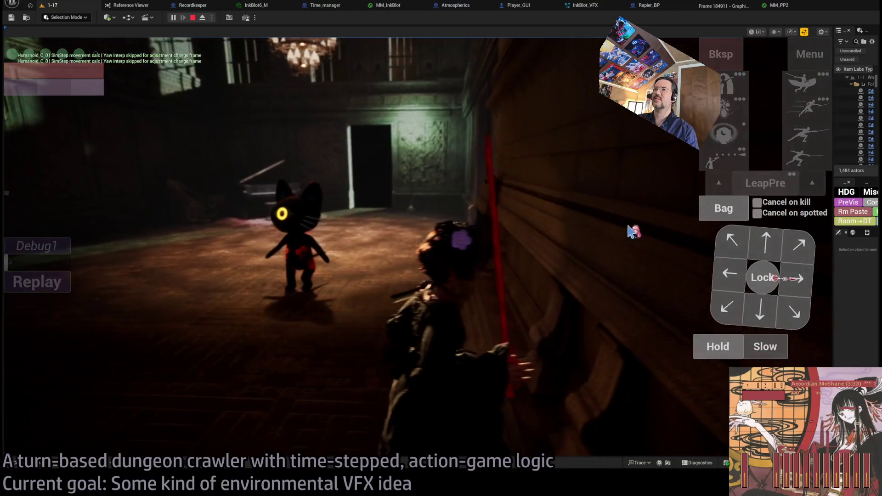
left_click(253, 299)
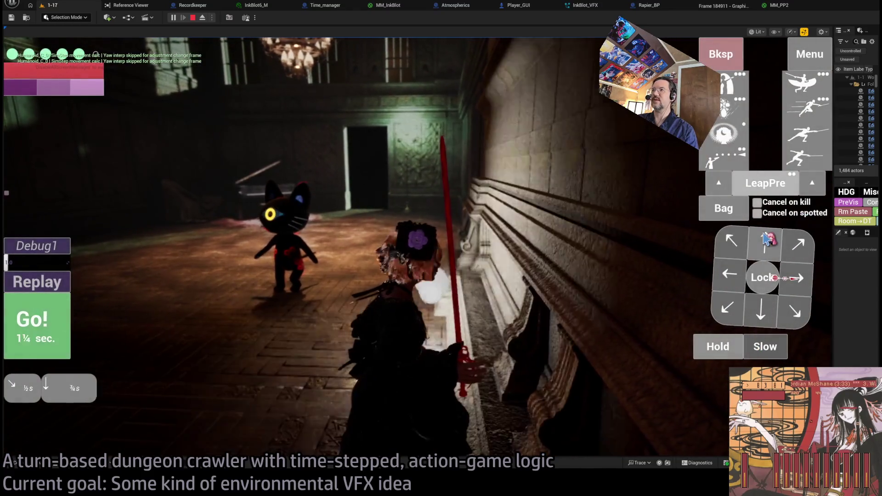
left_click(60, 328)
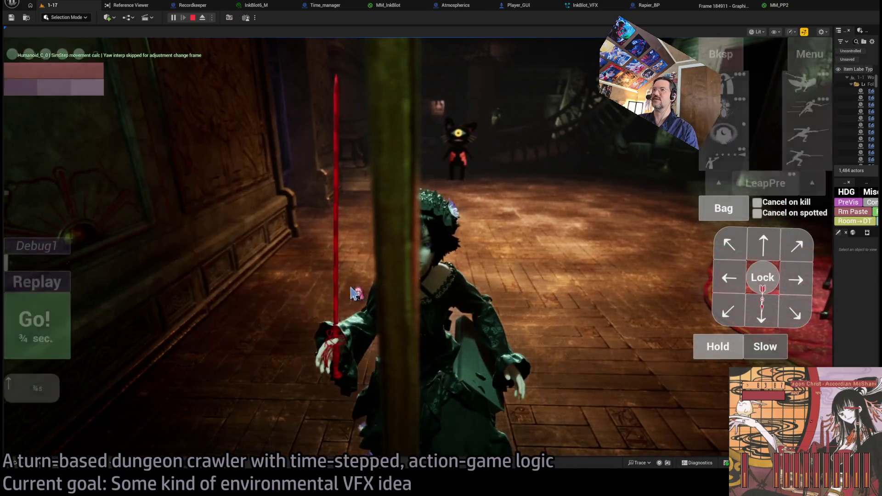
left_click(62, 323)
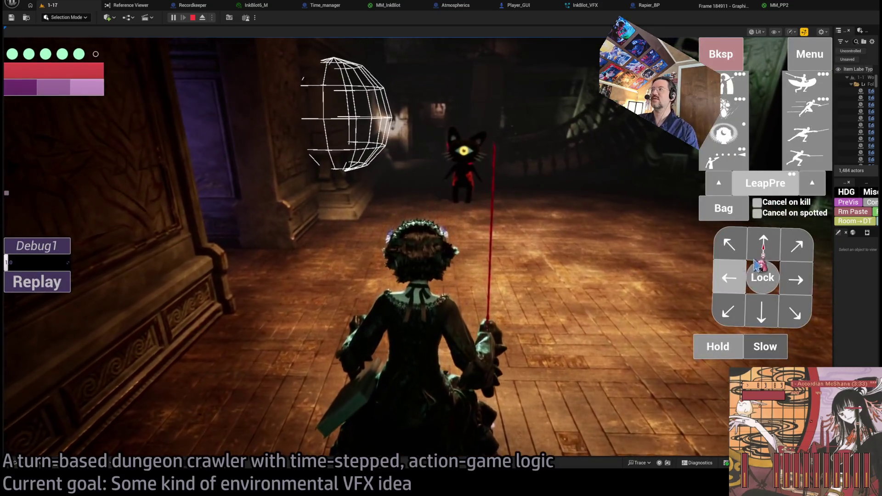
Lock onto the cat enemy, attack it, then release the target lock.
left_click(765, 278)
left_click(766, 278)
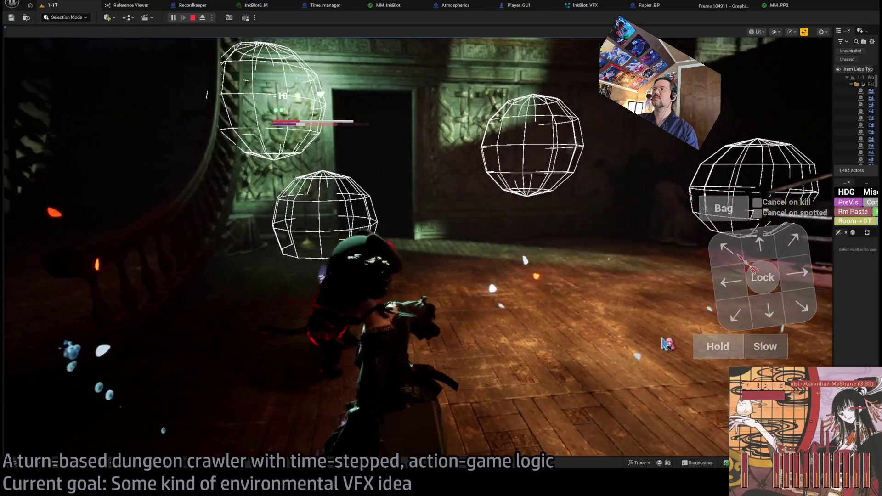
left_click(710, 345)
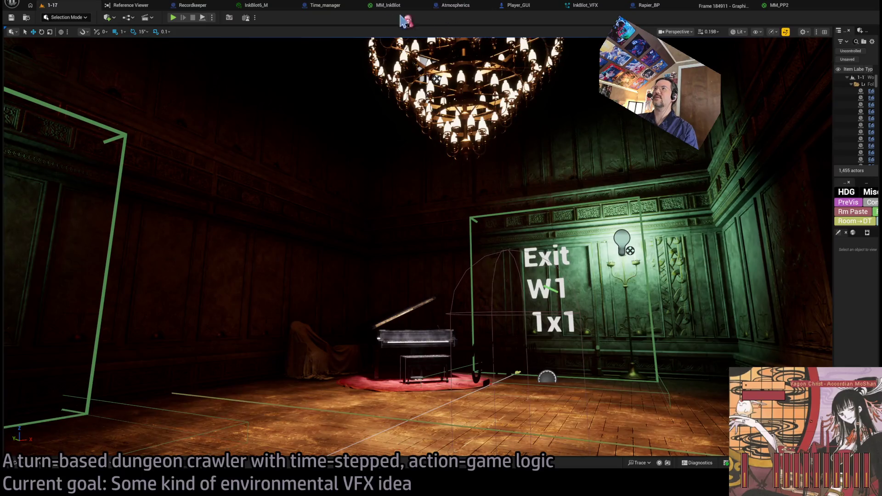
Delete the Draw Debug Sphere node from Player_GUI's event graph.
left_click(528, 6)
scroll(255, 247, "down", 3)
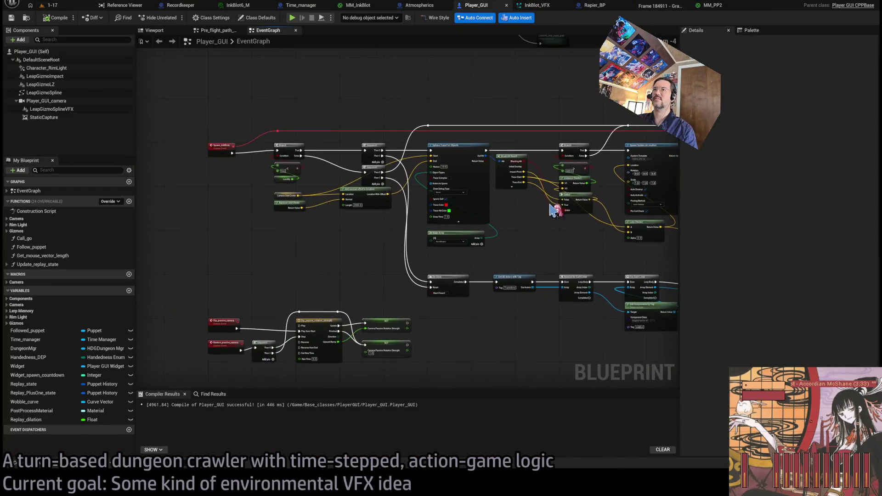
scroll(309, 217, "up", 3)
left_click(549, 283)
key("Delete")
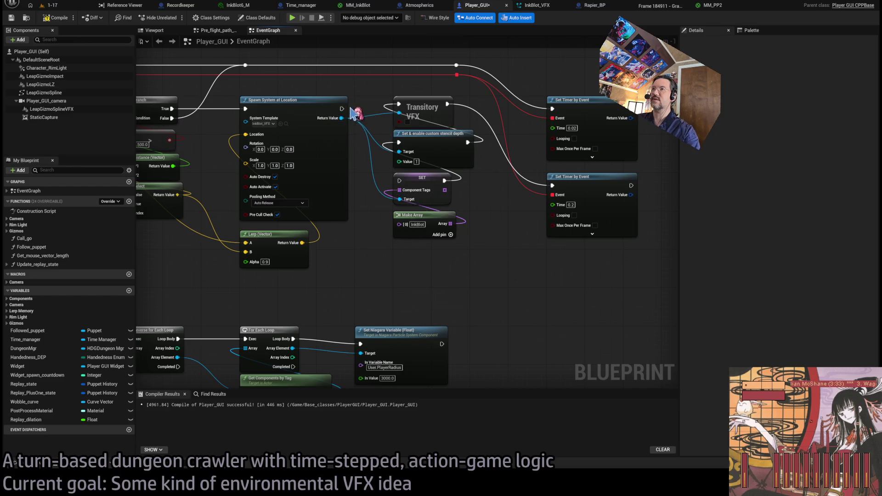
Wire Spawn System at Location's execution output directly into the SET node.
left_click_drag(341, 109, 399, 180)
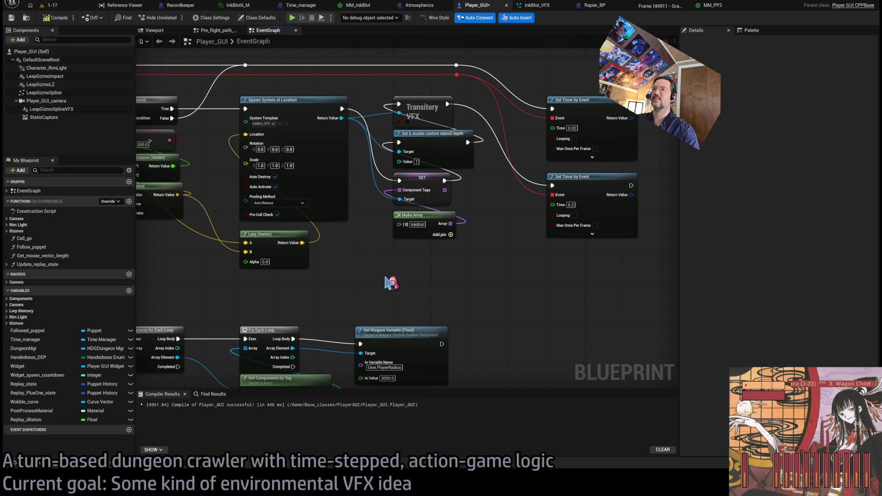
scroll(386, 268, "down", 5)
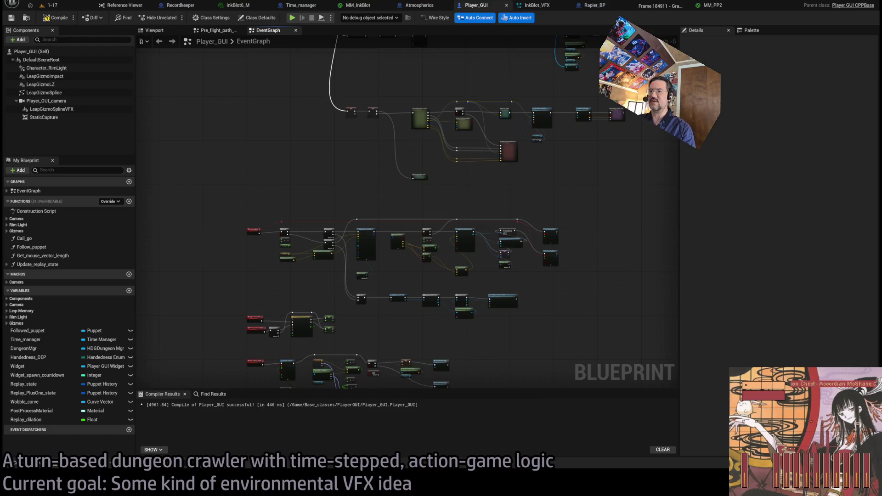
key("alt+Tab")
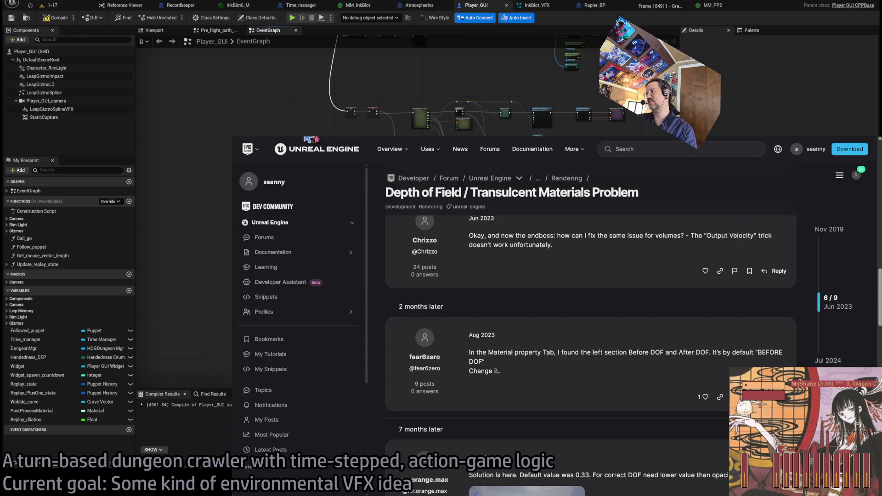
Go to the Twitch Following page and expand the full list of live channels with Show all.
key("ctrl+Tab")
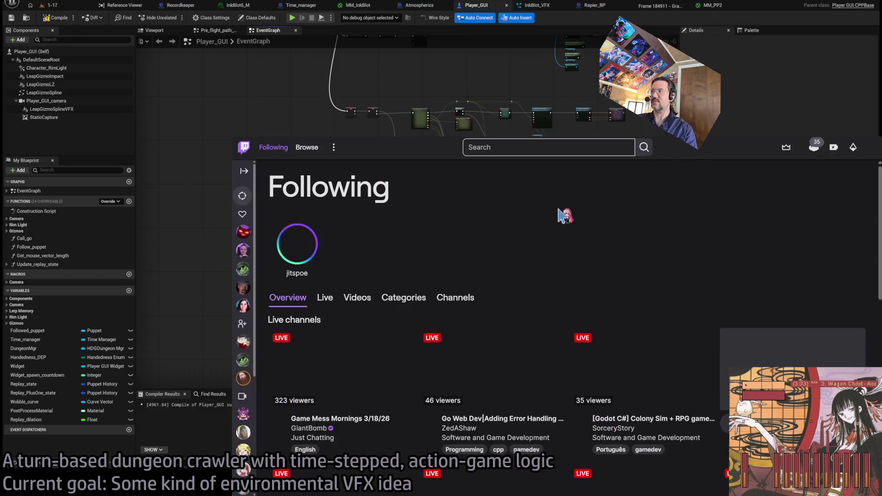
scroll(593, 313, "down", 1)
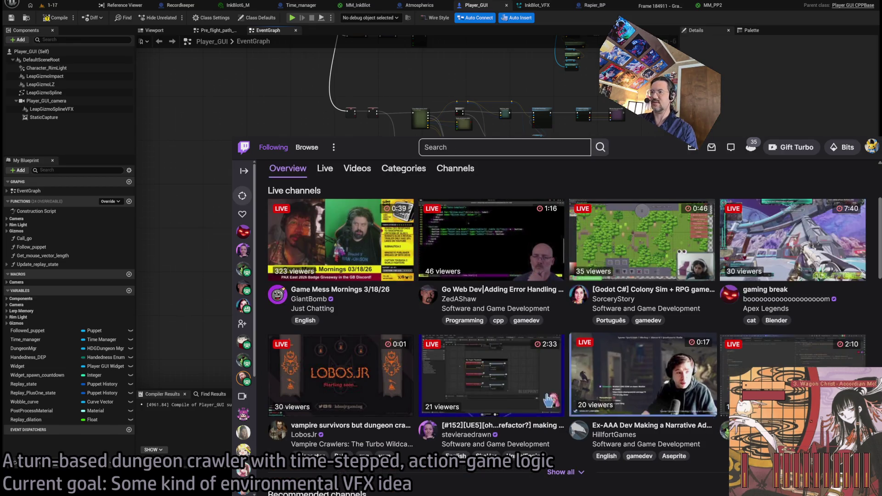
left_click(561, 473)
scroll(501, 374, "down", 4)
scroll(500, 376, "down", 1)
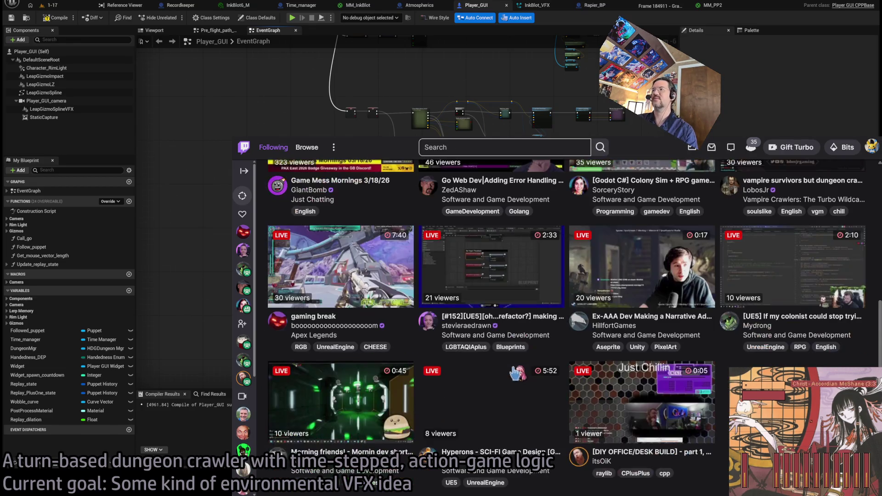